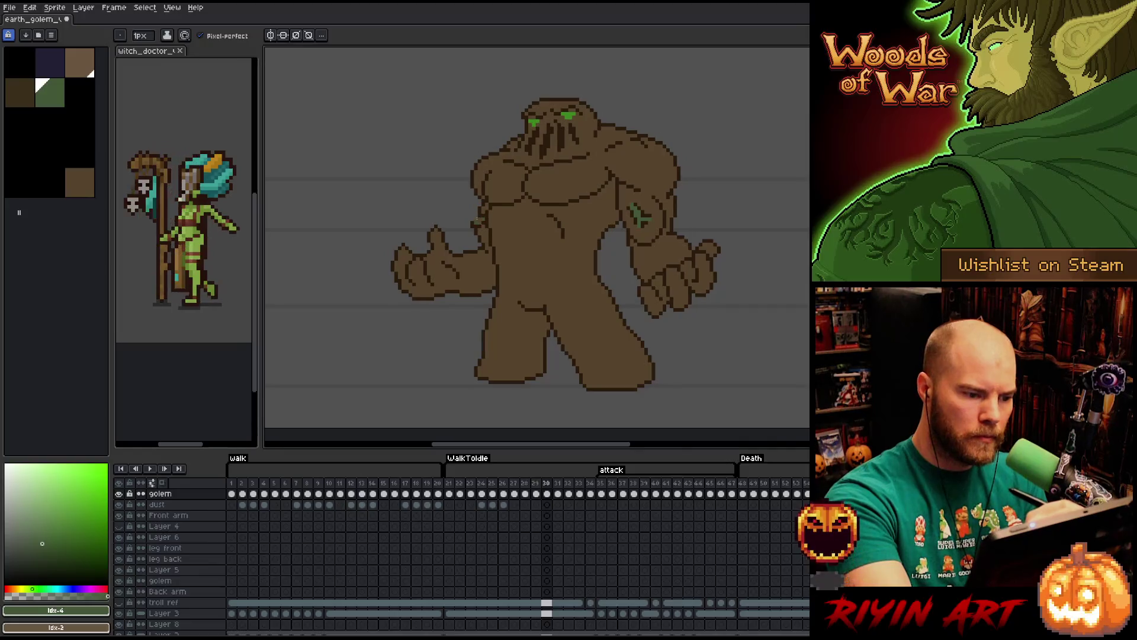
Step back and forth through the early attack poses, comparing each with its neighbouring frame.
key("Left")
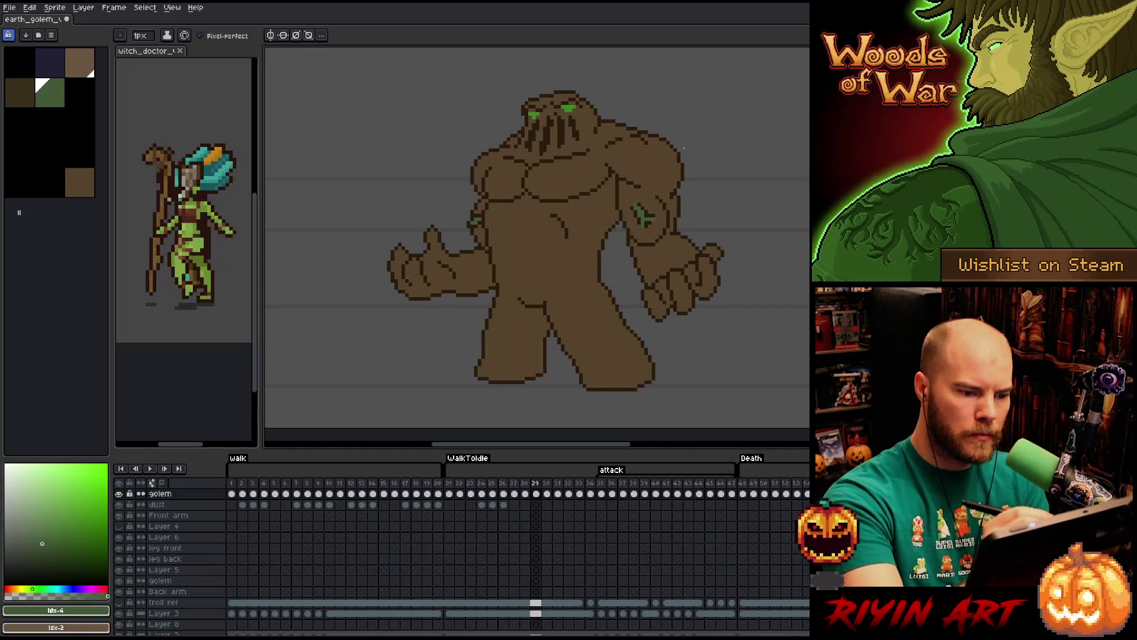
key("Right")
key("Right")
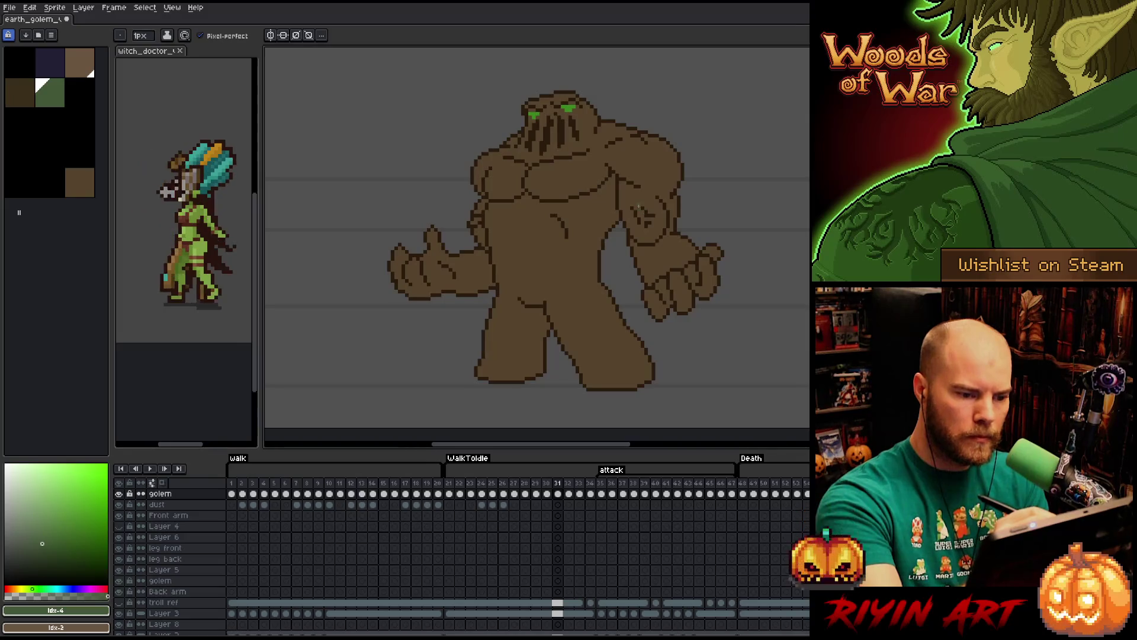
key("Left")
key("Right")
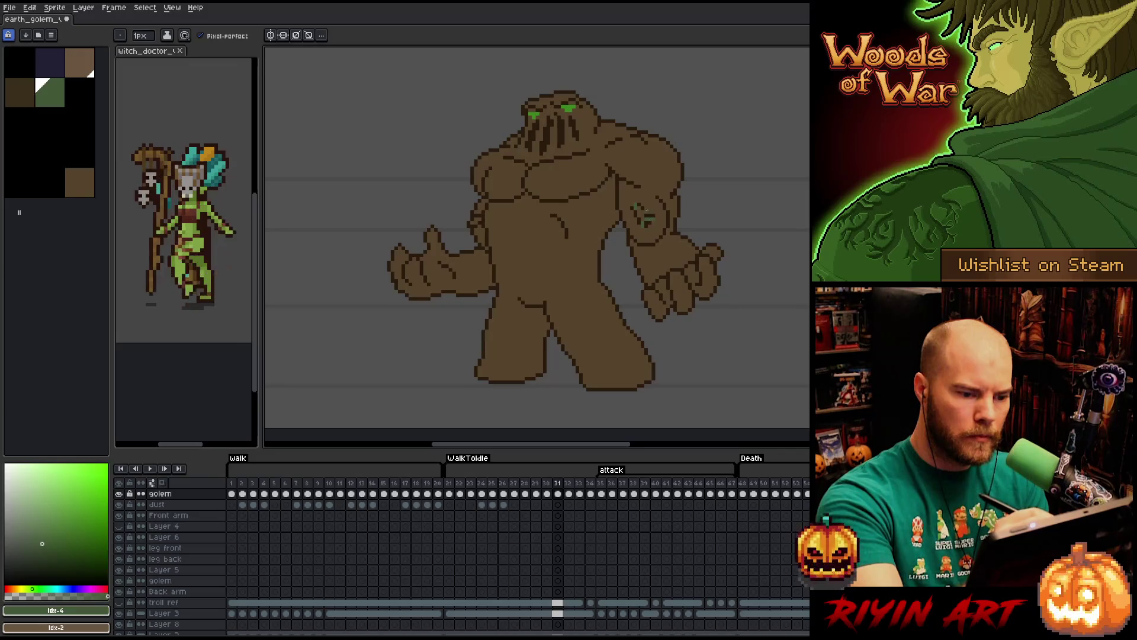
key("Left")
key("Right")
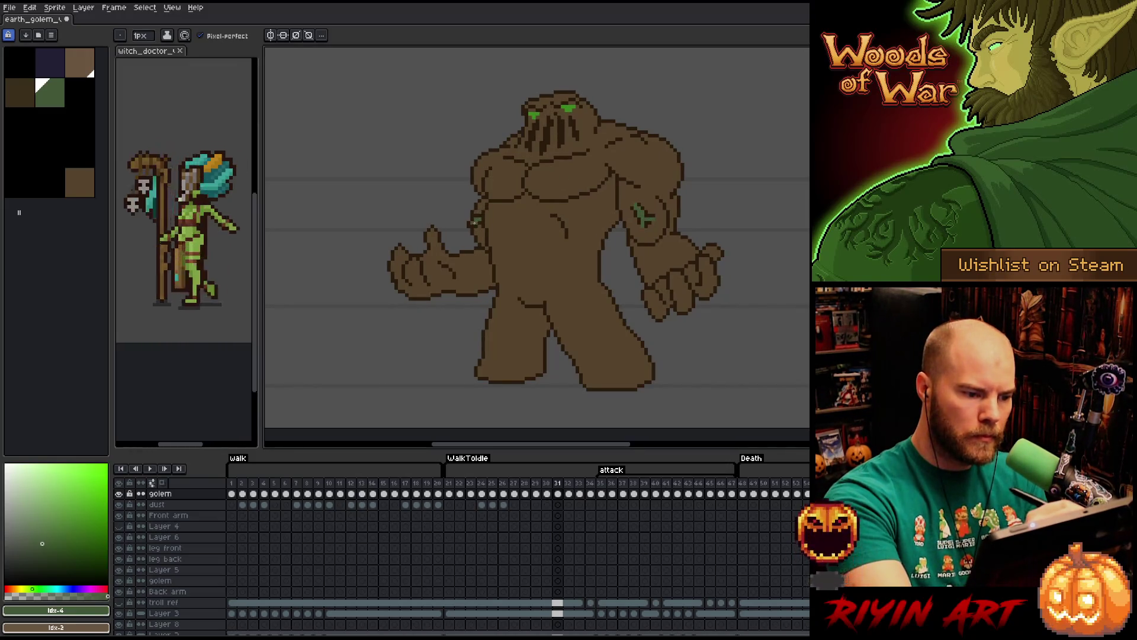
key("Right")
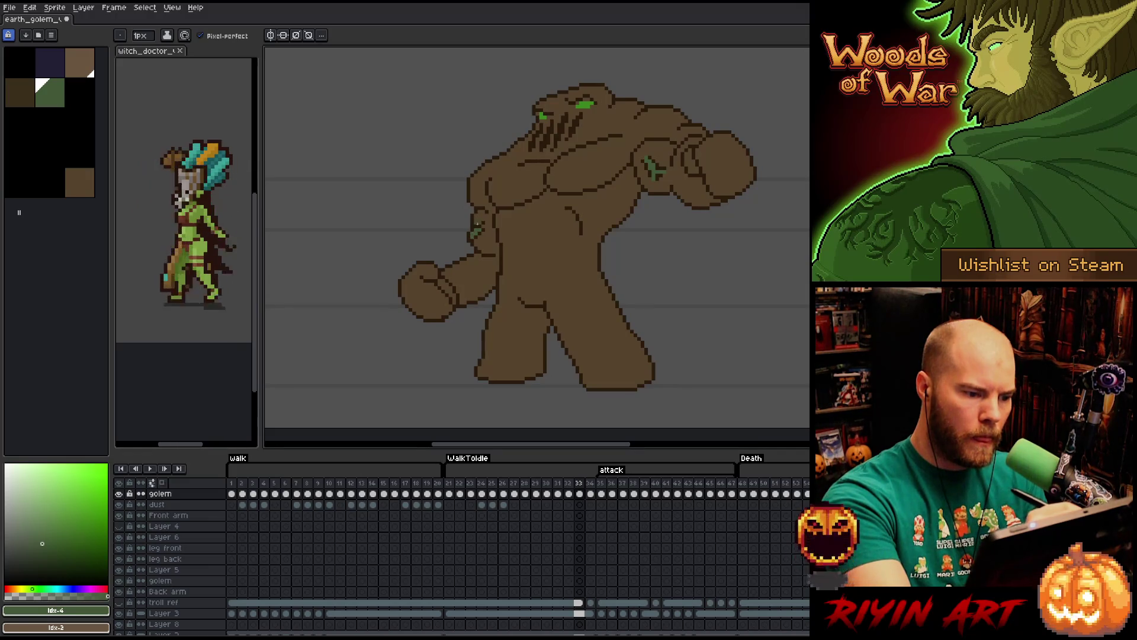
key("Right")
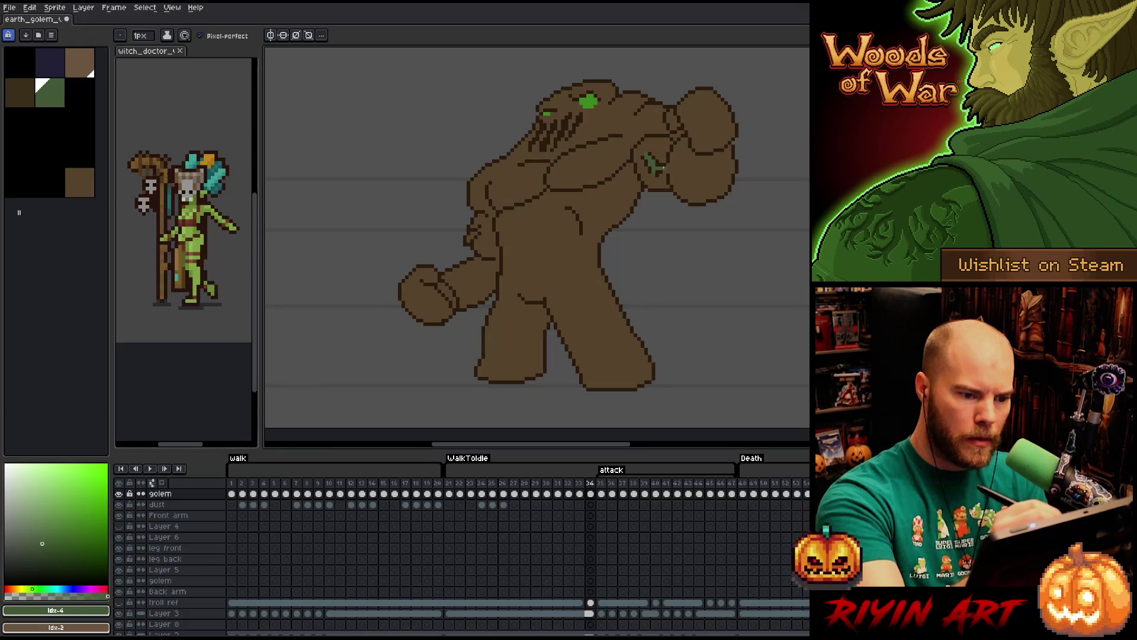
Review the raised-fist and club-swinging poses, jump to the attack's last frame, then an earlier frame.
key("Left")
key("Right")
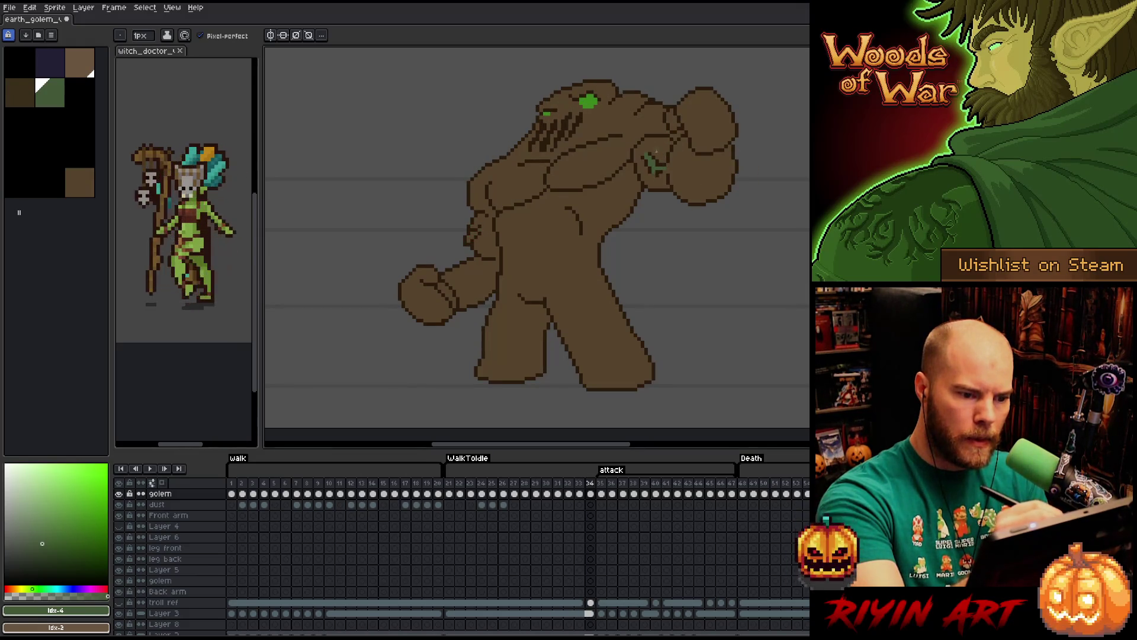
key("Left")
key("Right")
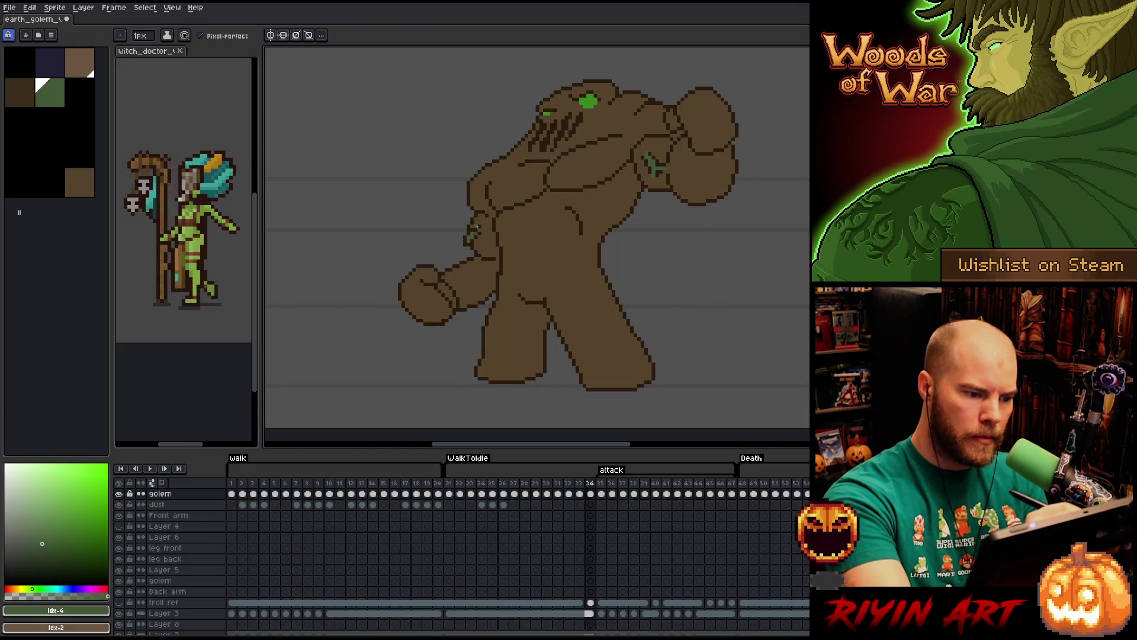
key("Right")
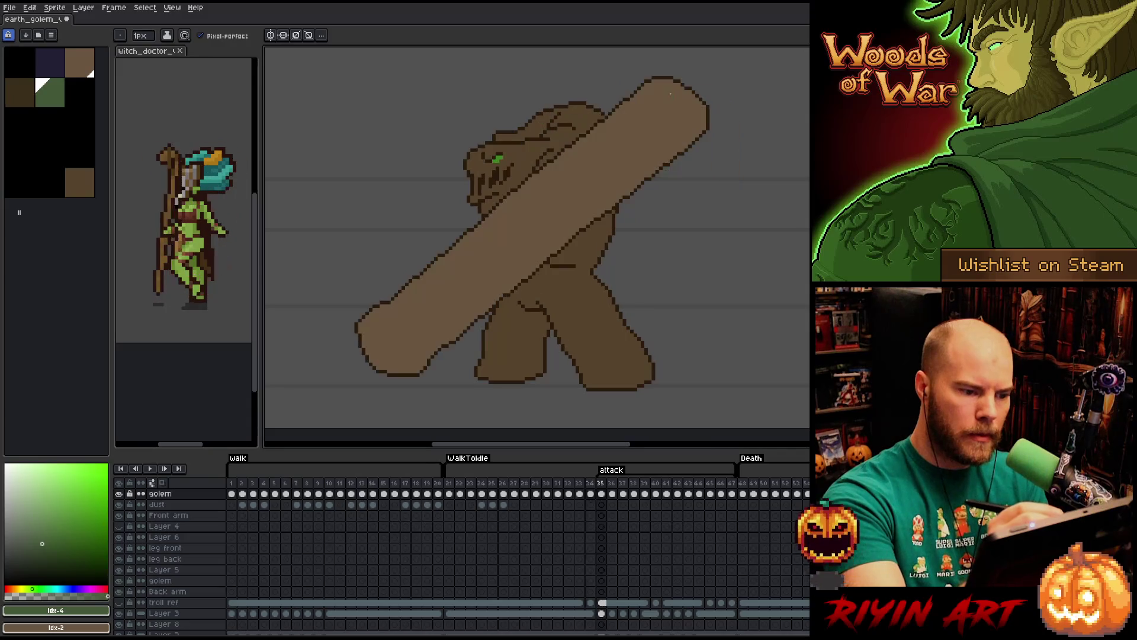
key("v")
key("End")
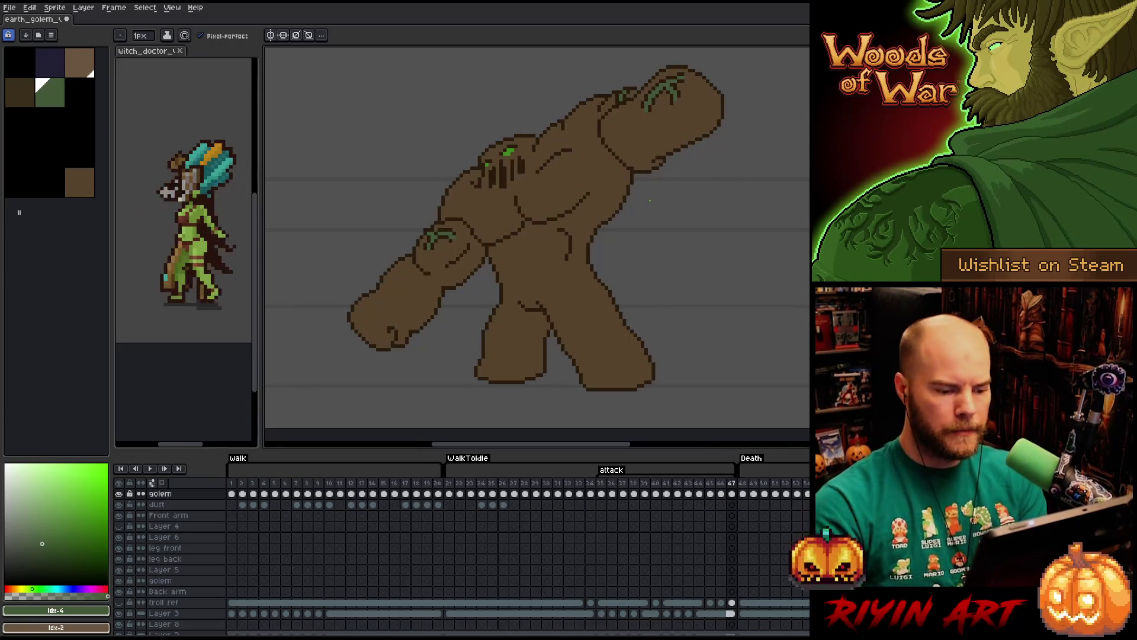
left_click(456, 487)
Play the golem animation, set dark green as the drawing colour, and play it again.
key("Return")
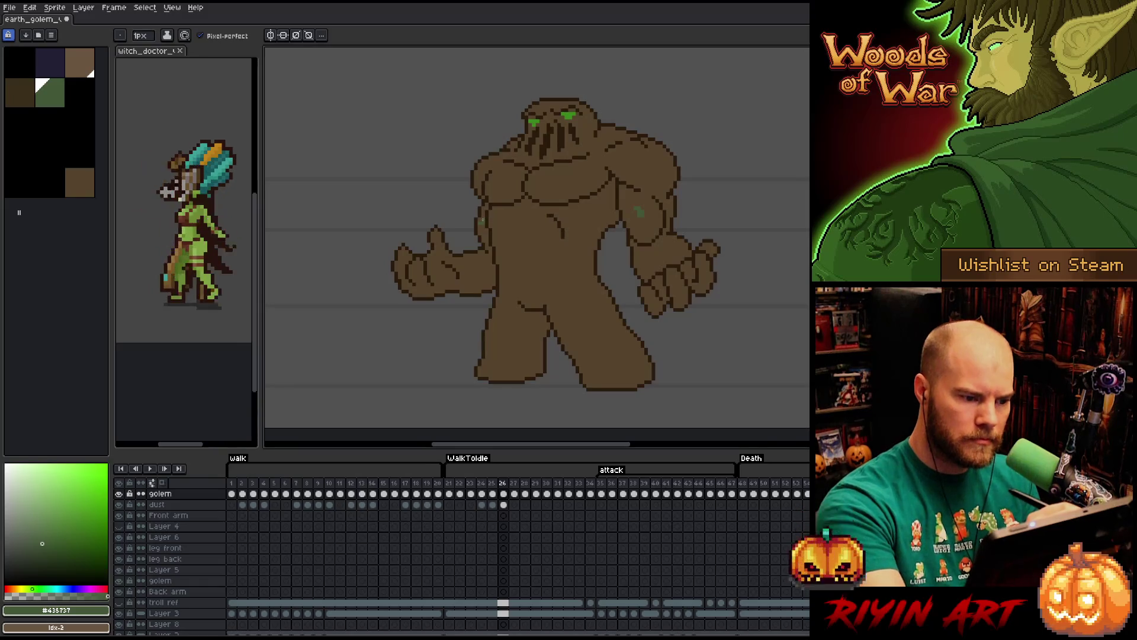
left_click(483, 229, "alt")
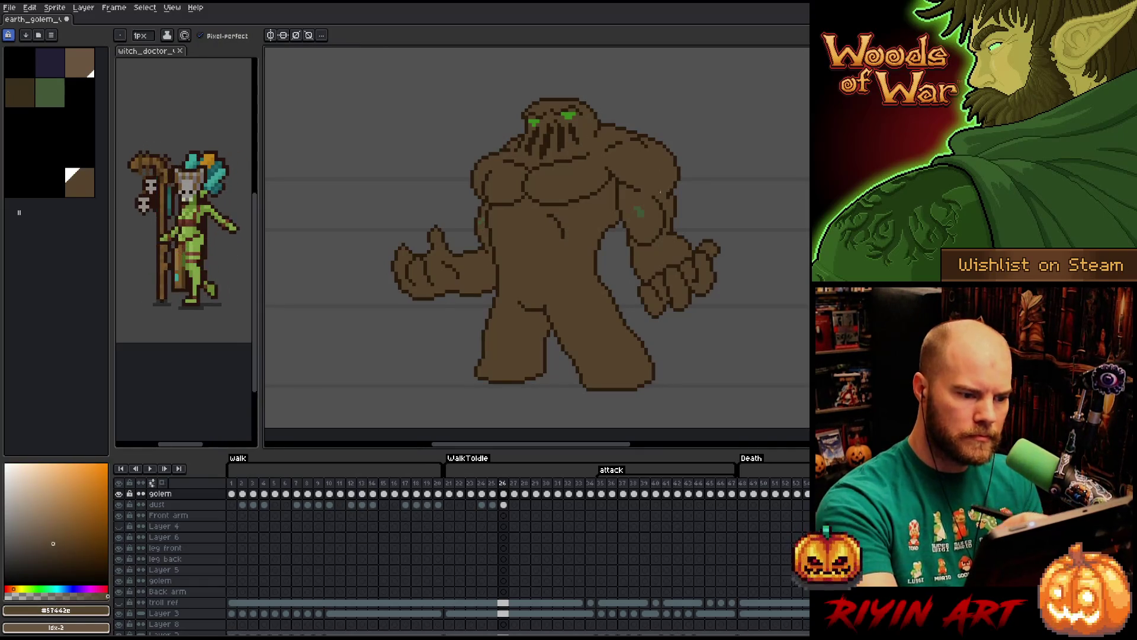
left_click(50, 93)
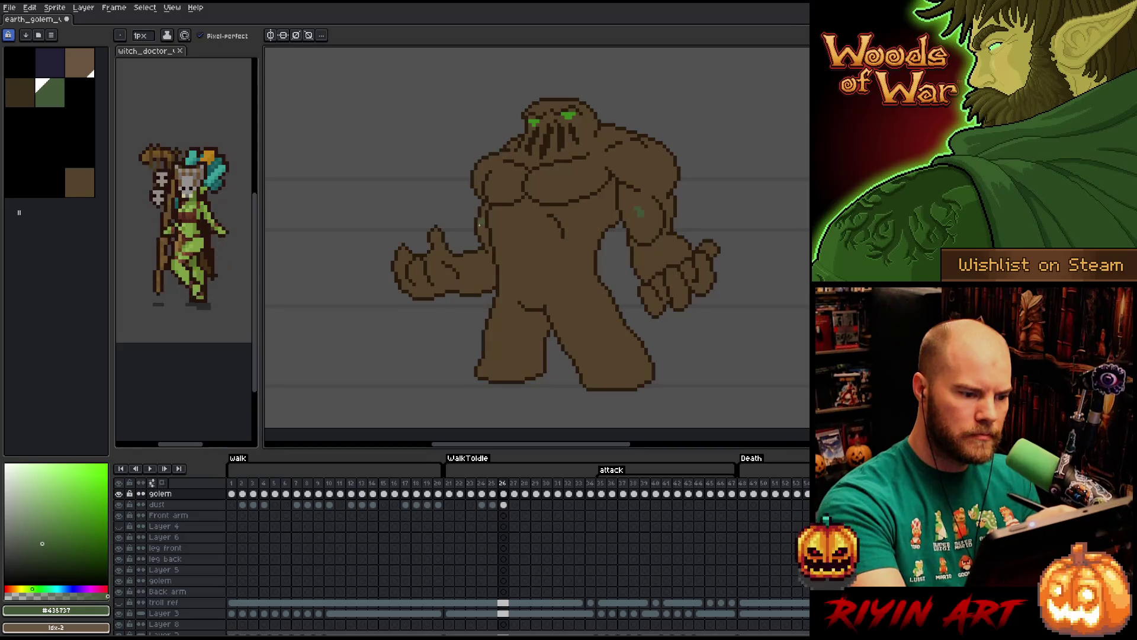
key("Return")
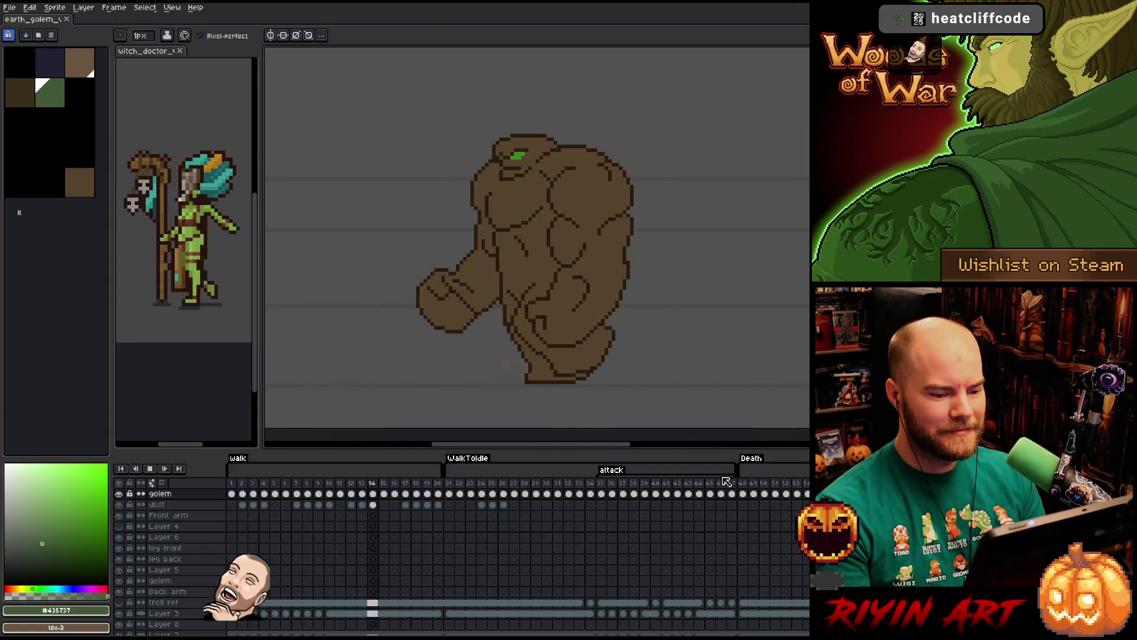
scroll(628, 302, "down", 2)
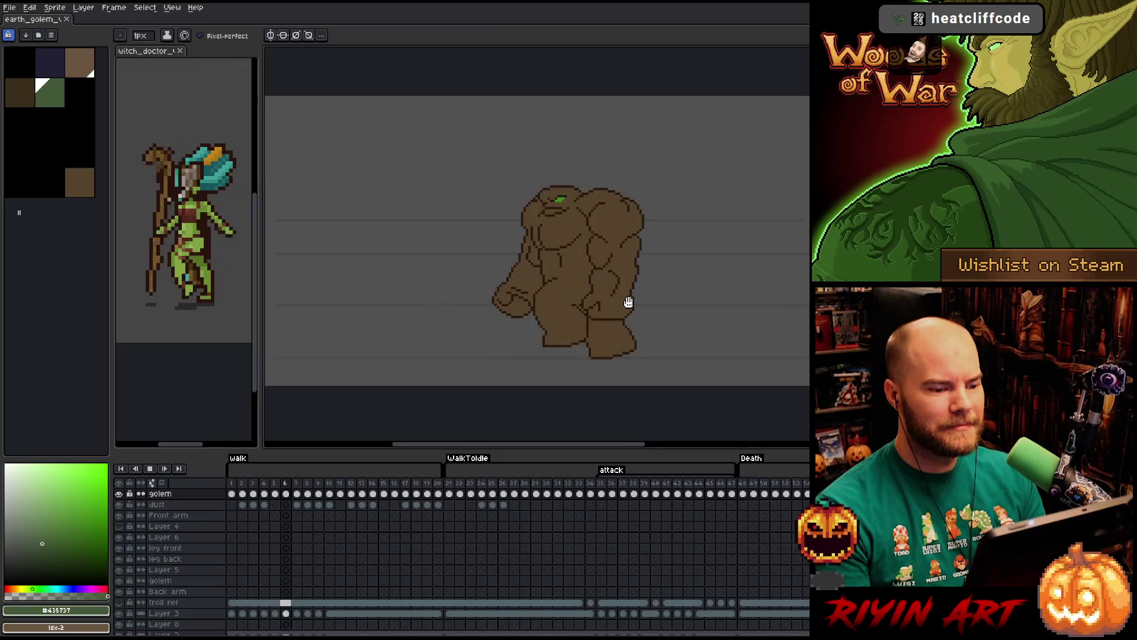
Recentre the golem in view and save the sprite file with Ctrl+S.
left_click_drag(658, 293, 635, 316)
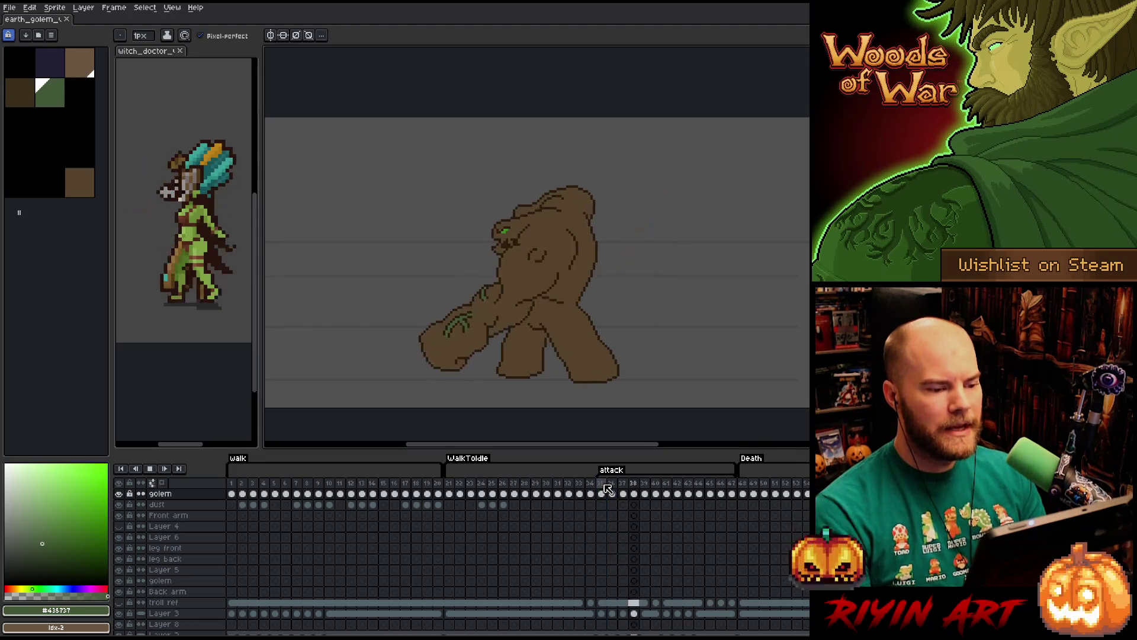
key("ctrl+s")
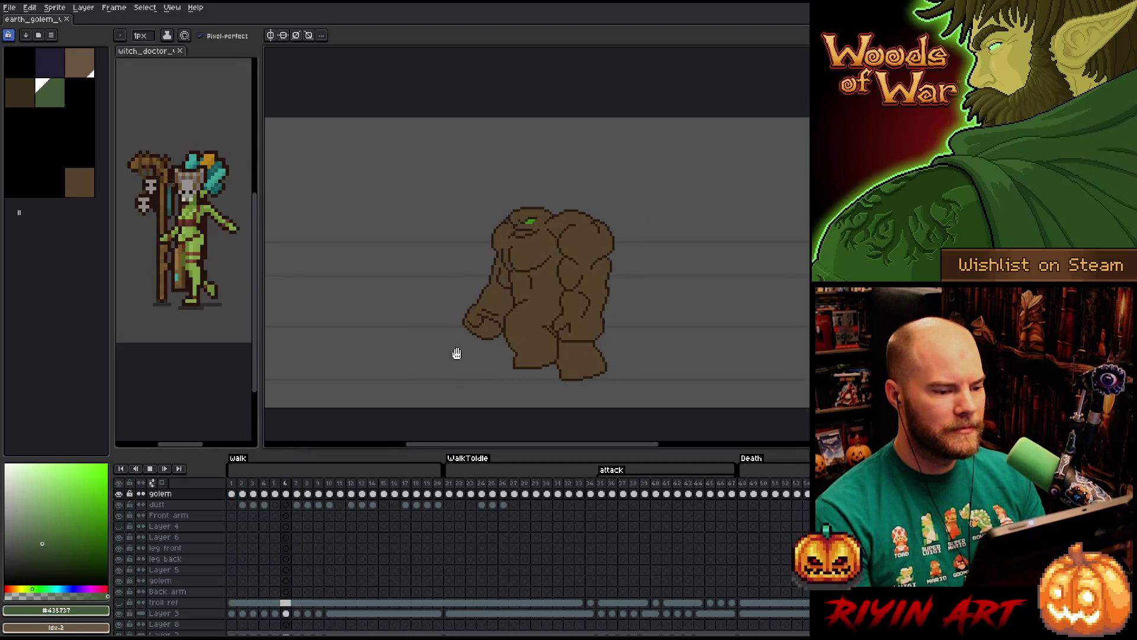
scroll(534, 287, "up", 3)
scroll(533, 288, "down", 3)
scroll(533, 286, "up", 1)
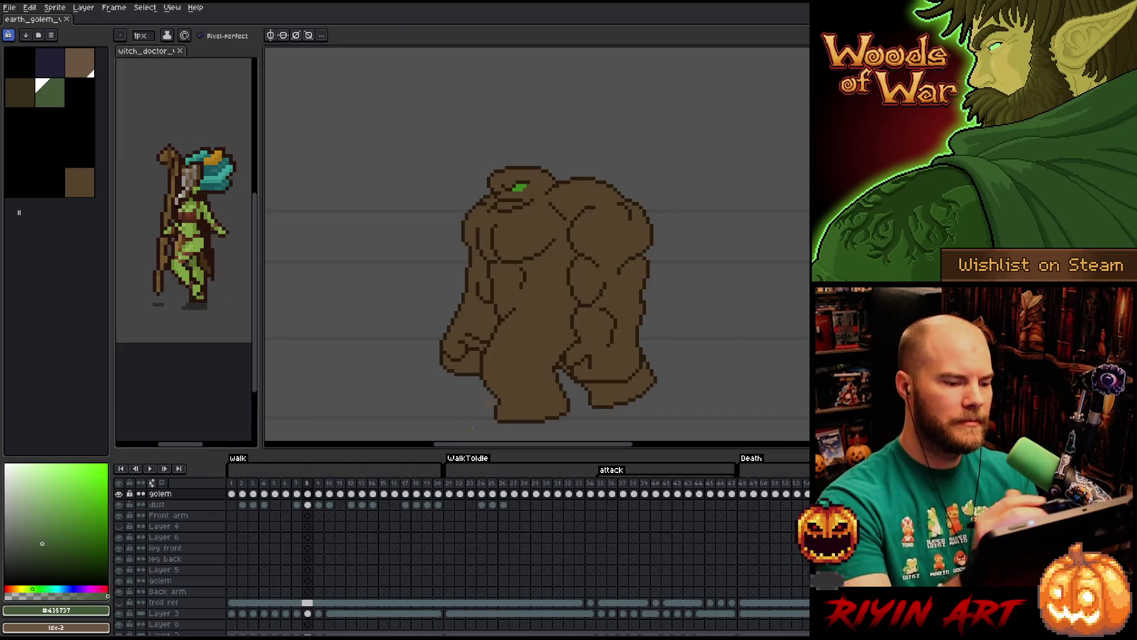
Make the golem's body brown the working colour and try a freehand selection on the chest.
left_click(551, 287, "alt")
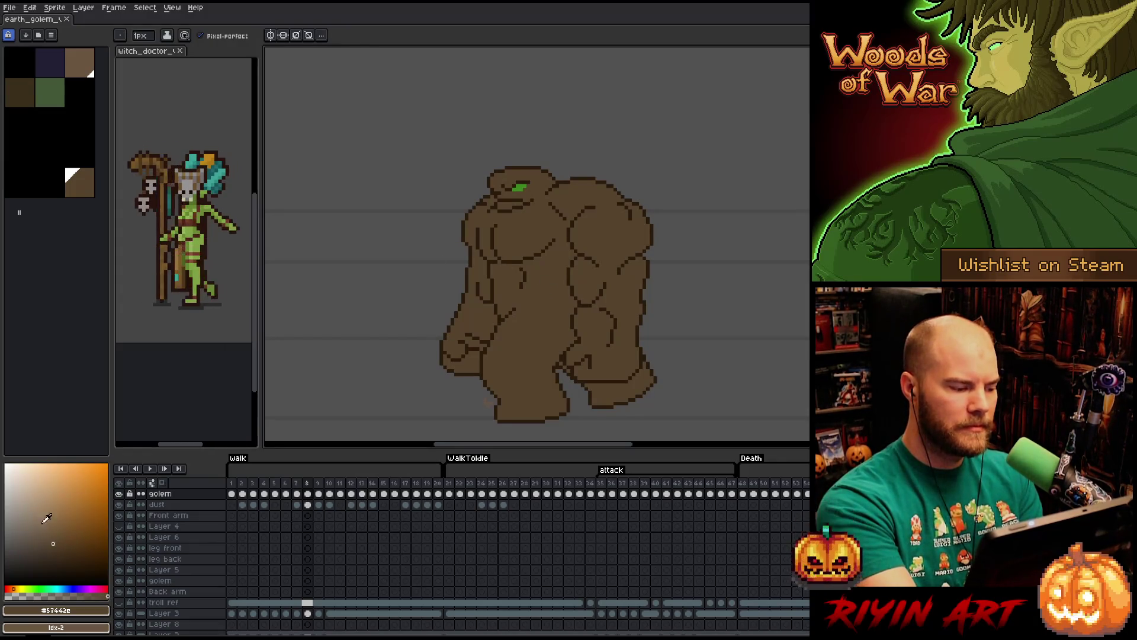
left_click(45, 524)
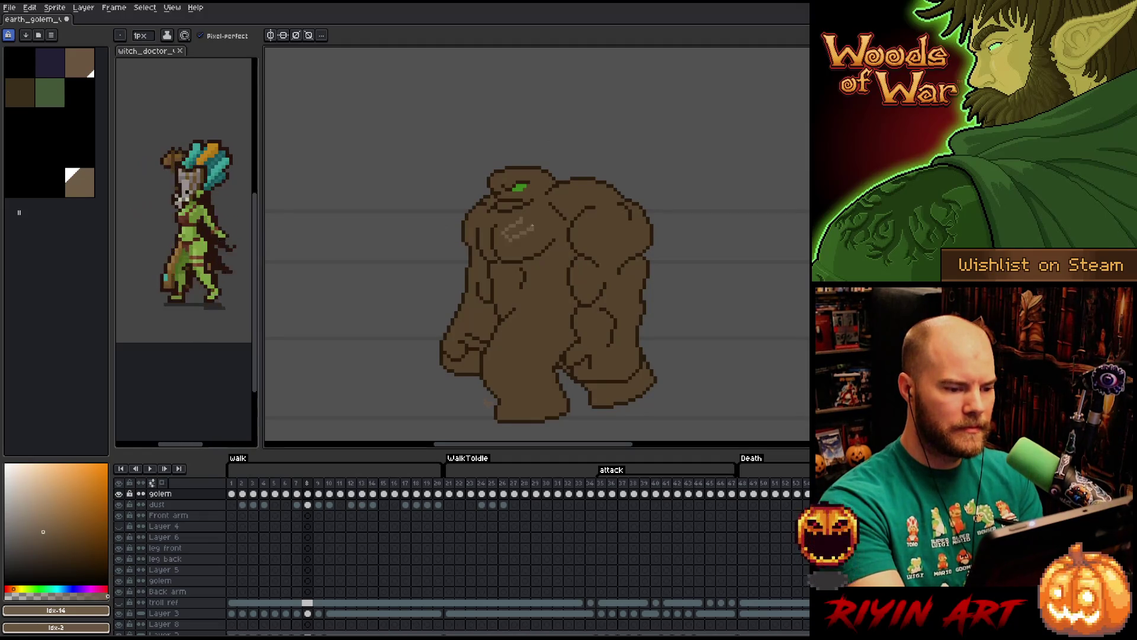
key("m")
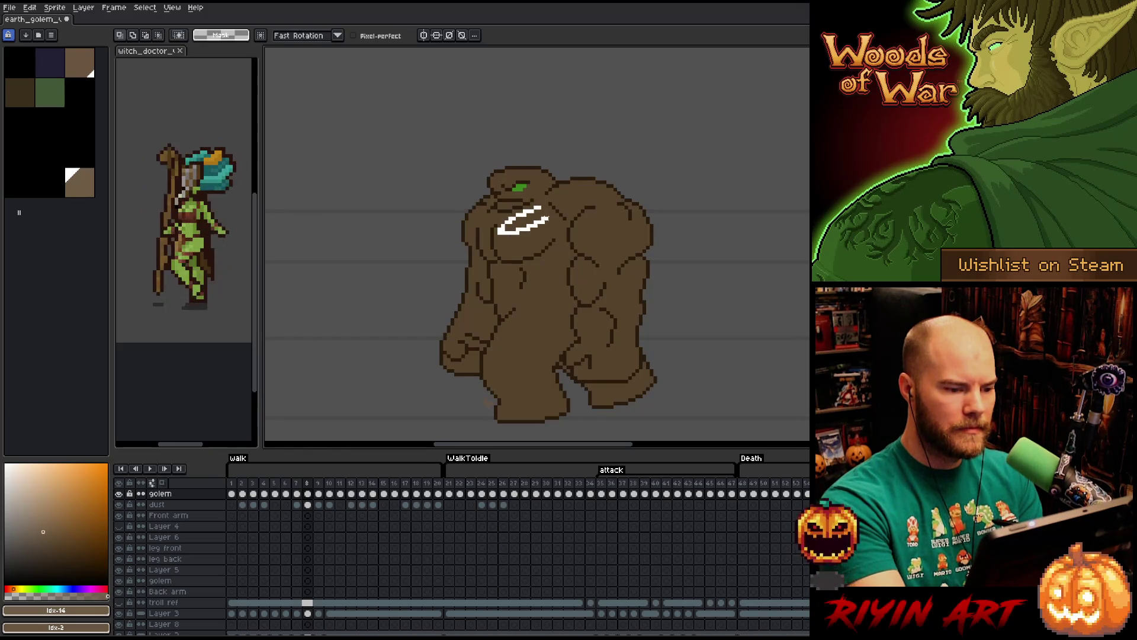
left_click_drag(500, 229, 506, 233)
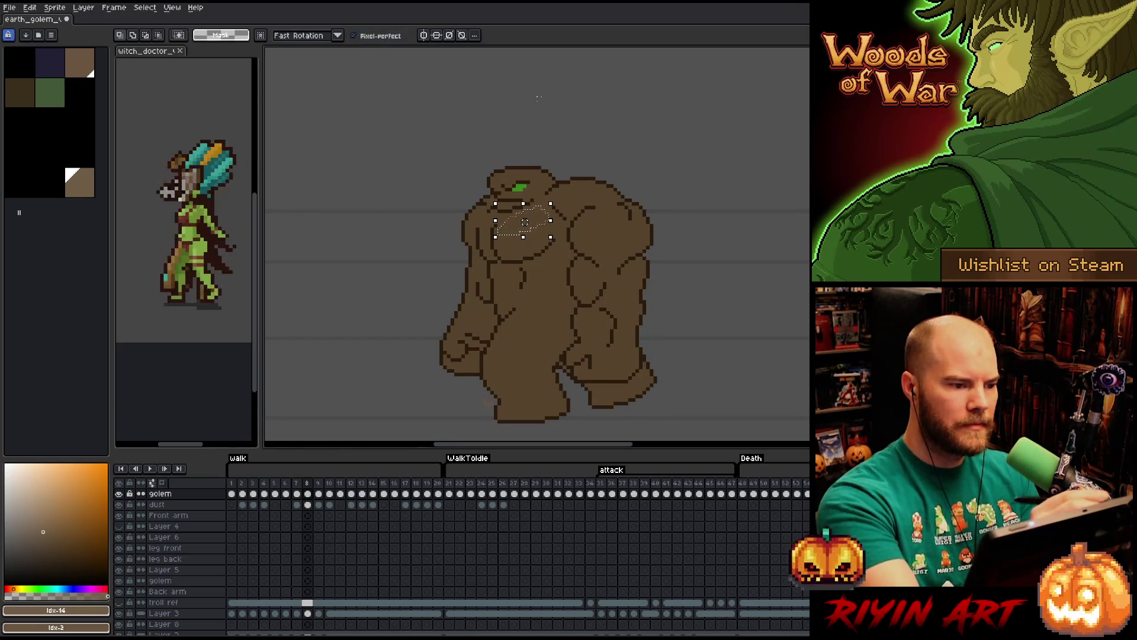
left_click(536, 211)
Lasso the chest and right shoulder, then start a Select Color Range pick instead.
left_click_drag(522, 229, 510, 233)
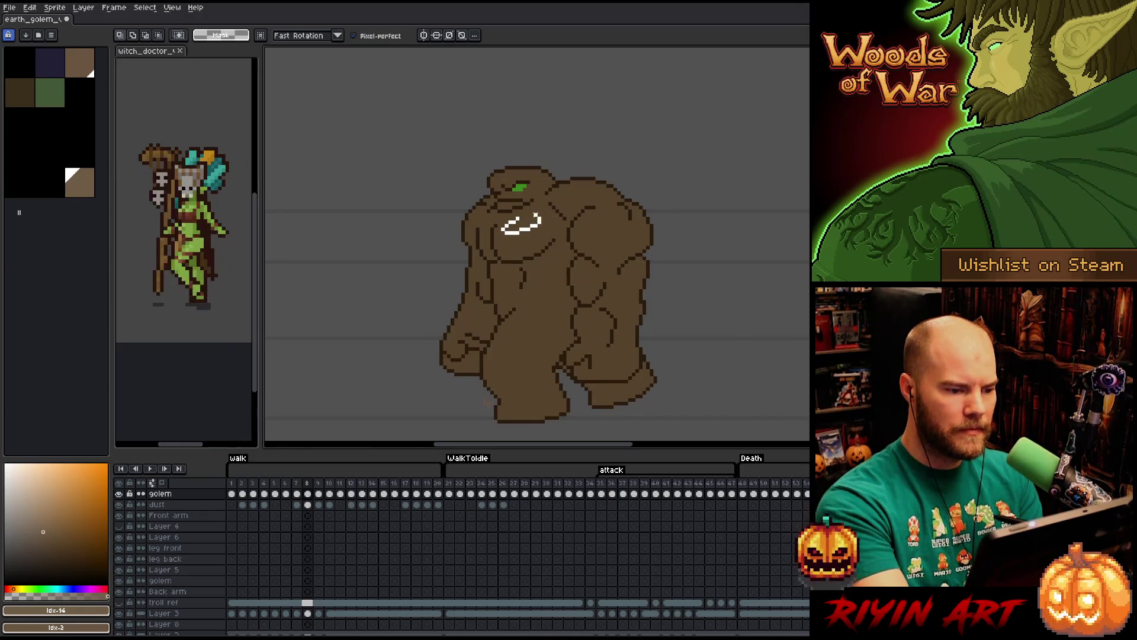
left_click_drag(486, 223, 477, 224)
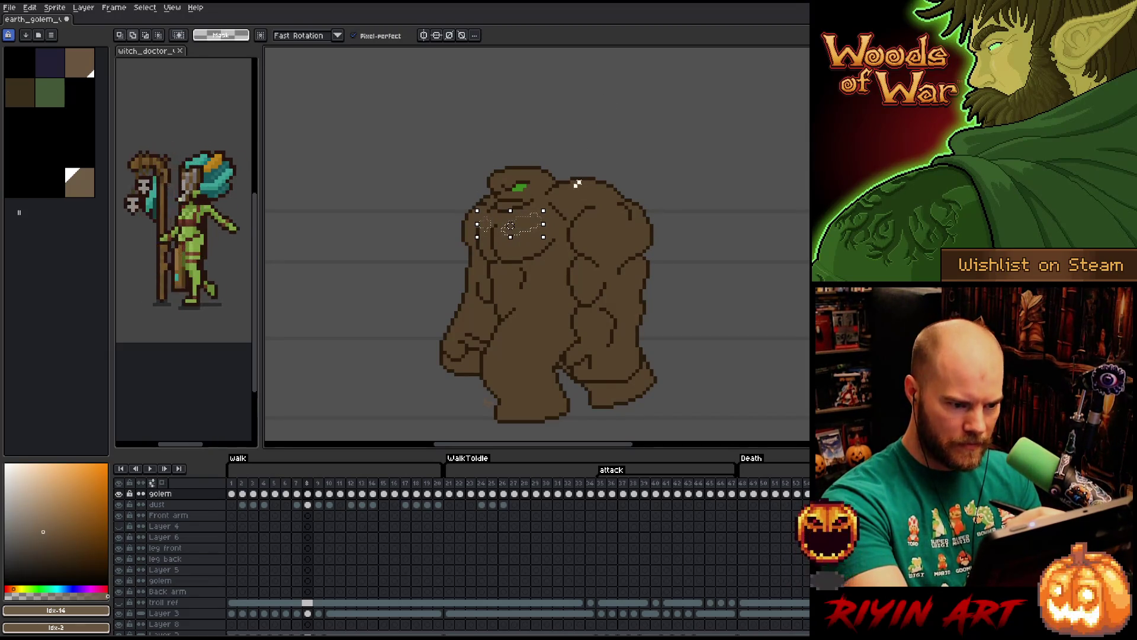
left_click_drag(577, 184, 568, 197)
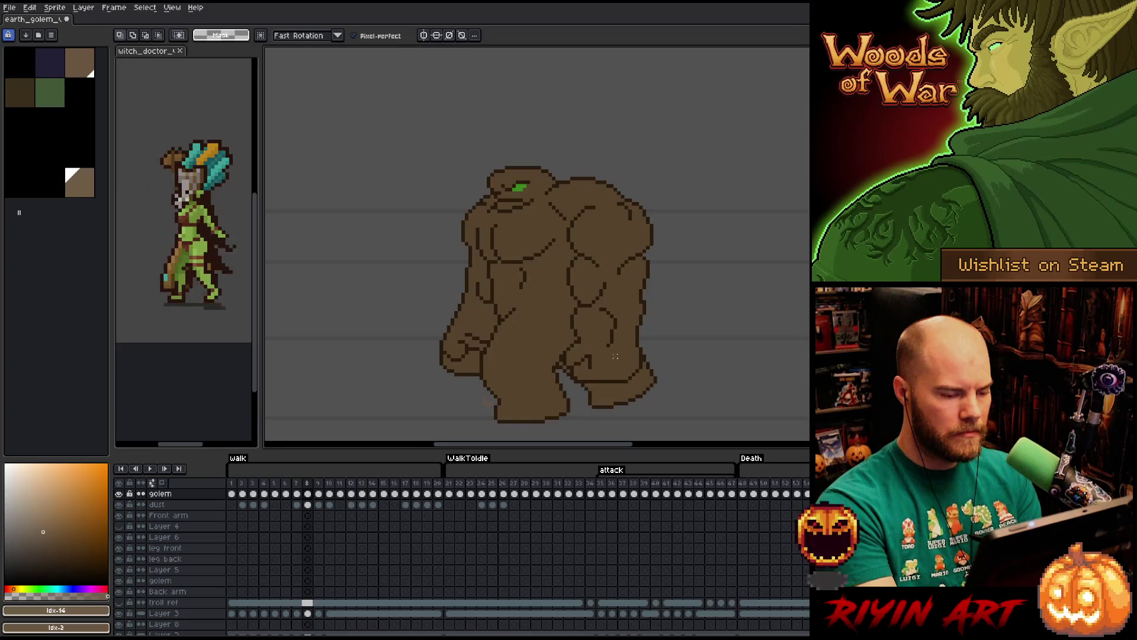
key("shift+c")
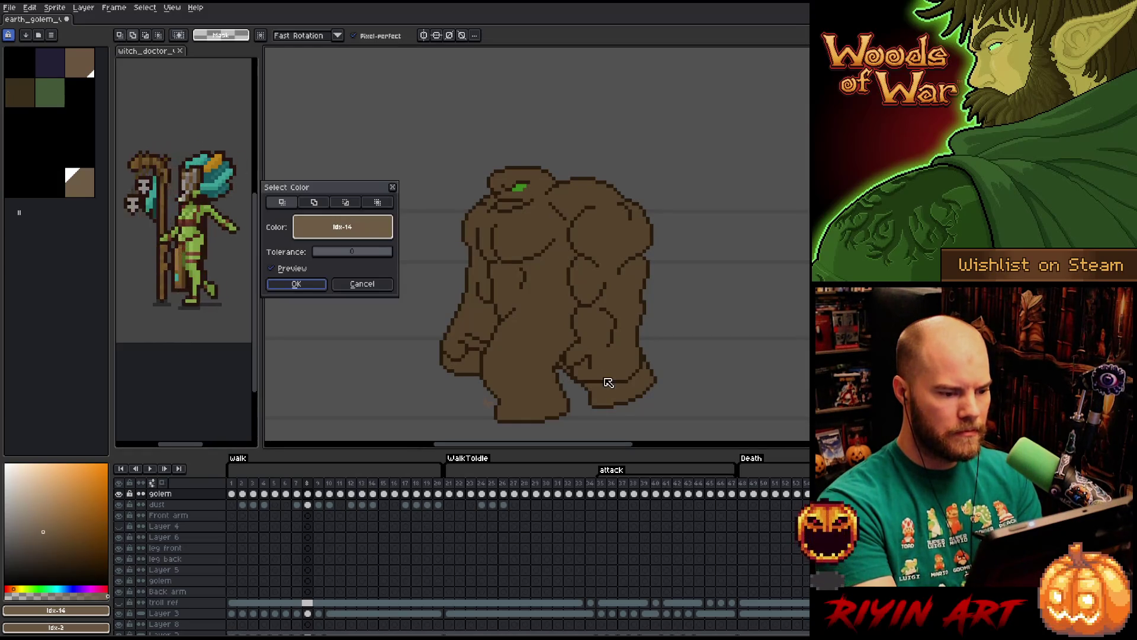
Select every pixel of the golem's brown by colour range, then drop the selection.
left_click(542, 249)
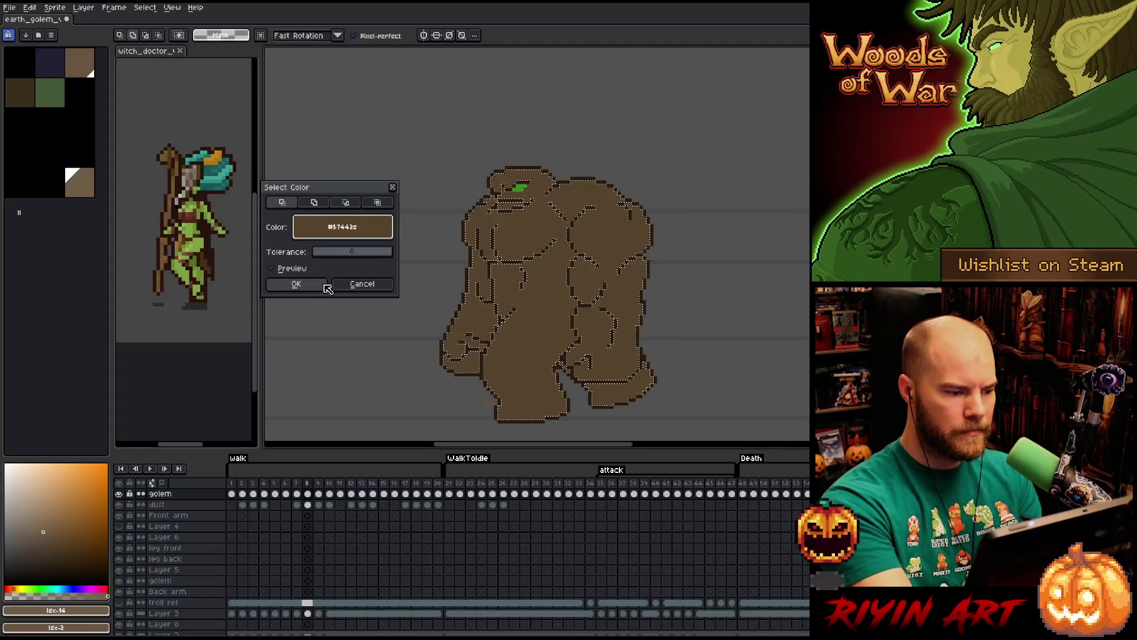
left_click(295, 283)
key("ctrl+d")
key("b")
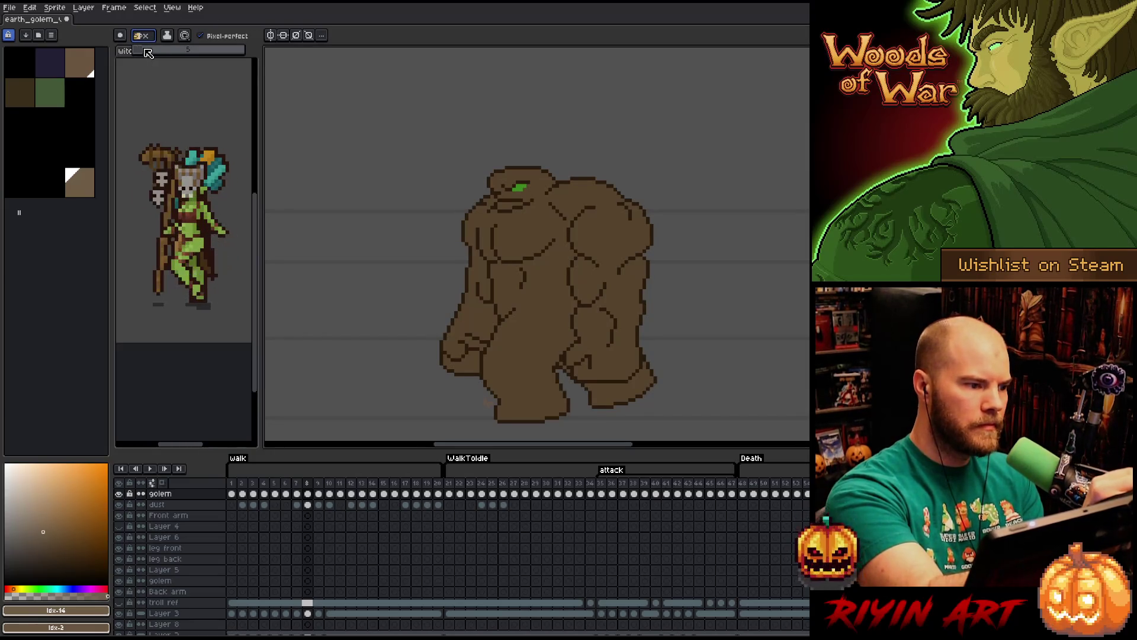
Paint light tan highlights across the golem's chest and along the upper shoulder.
left_click(141, 36)
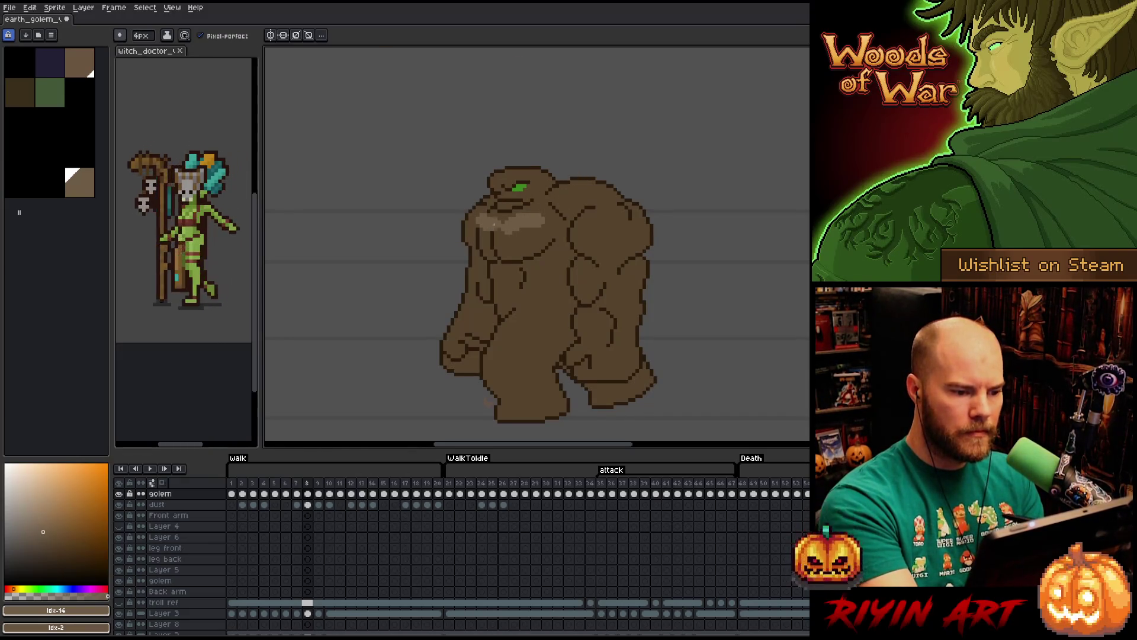
left_click(515, 238, "alt")
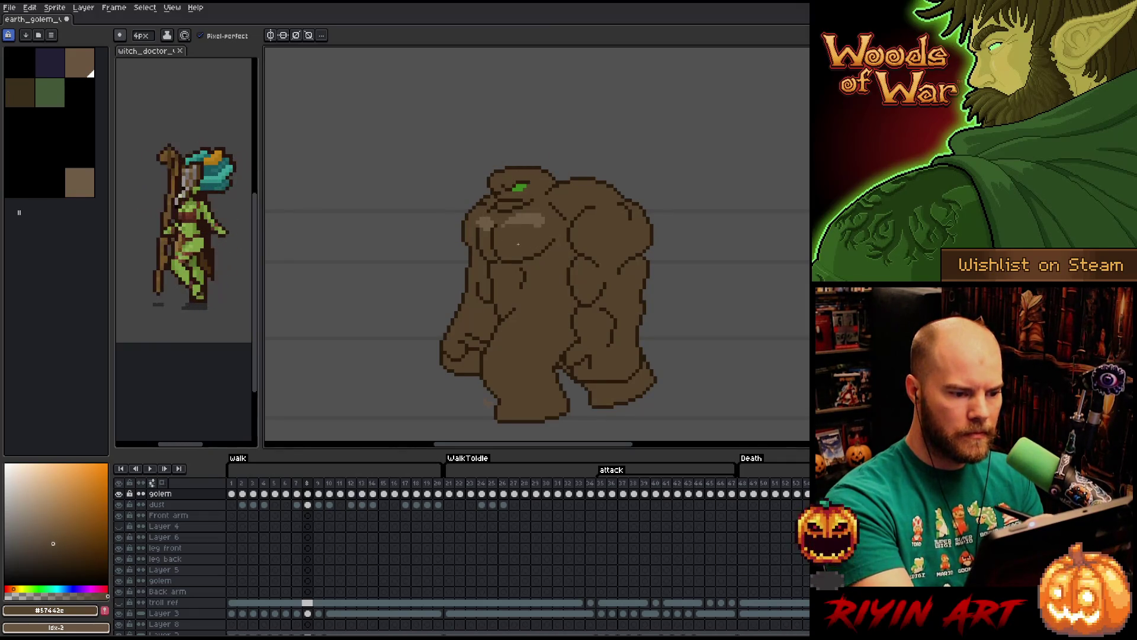
left_click_drag(549, 233, 513, 242)
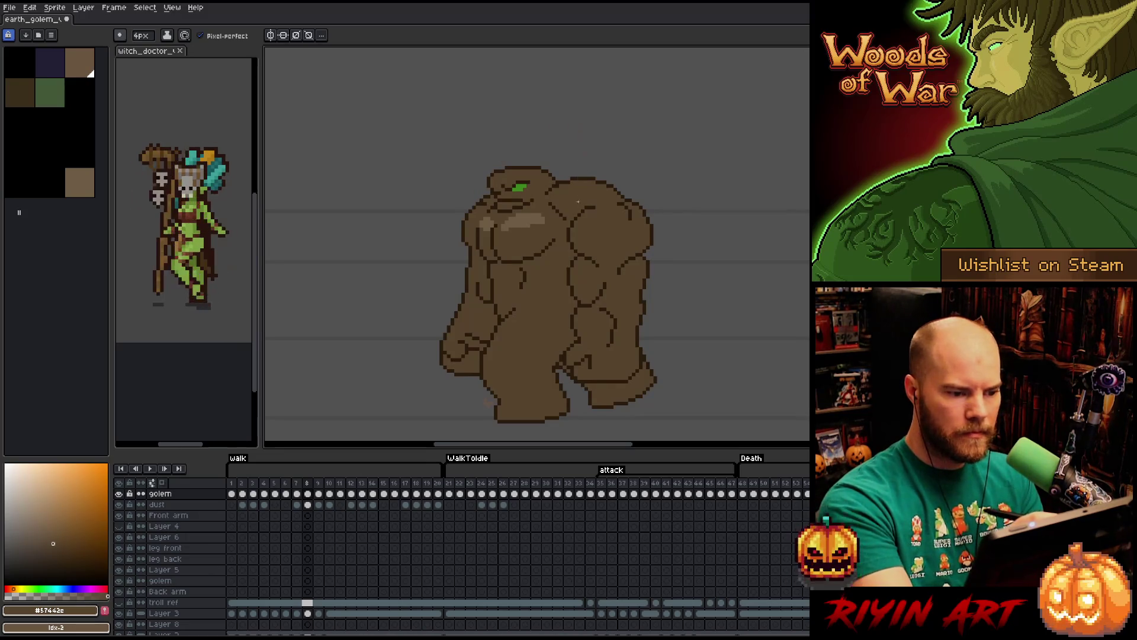
left_click(521, 220, "alt")
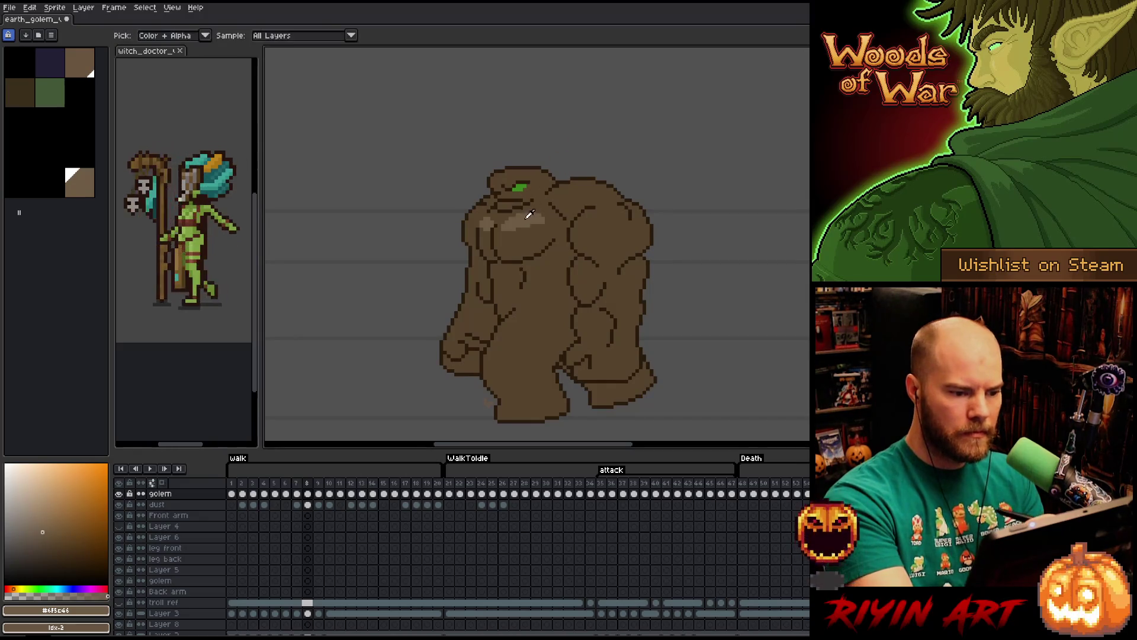
left_click_drag(562, 190, 607, 178)
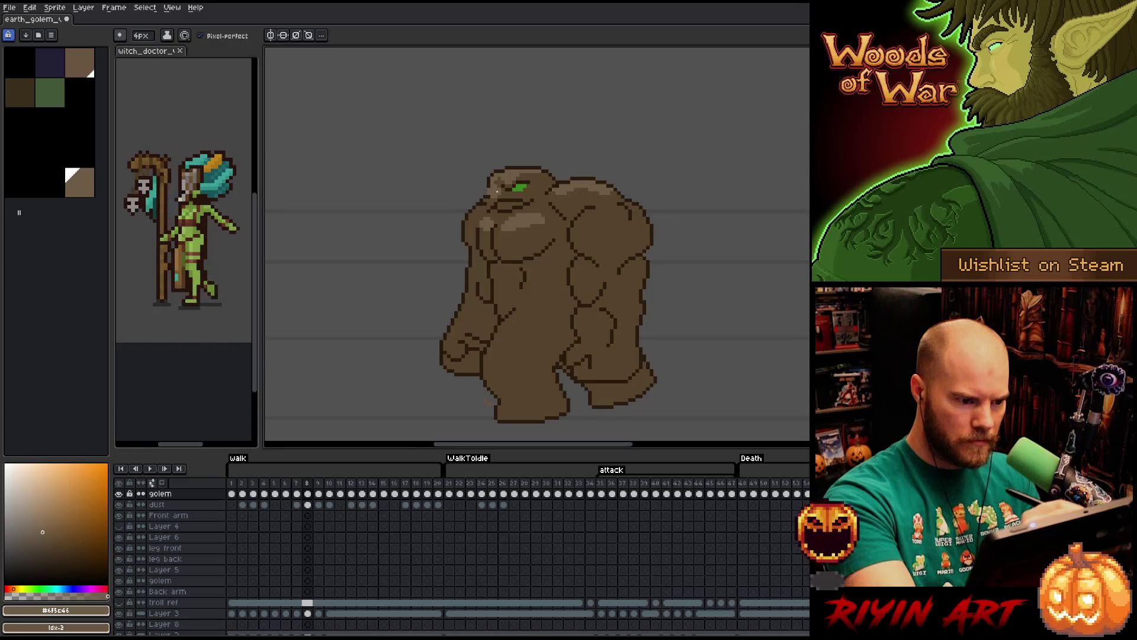
With a 1px brush, alternate sampled browns and tan to touch up the head highlights.
left_click(502, 196, "alt")
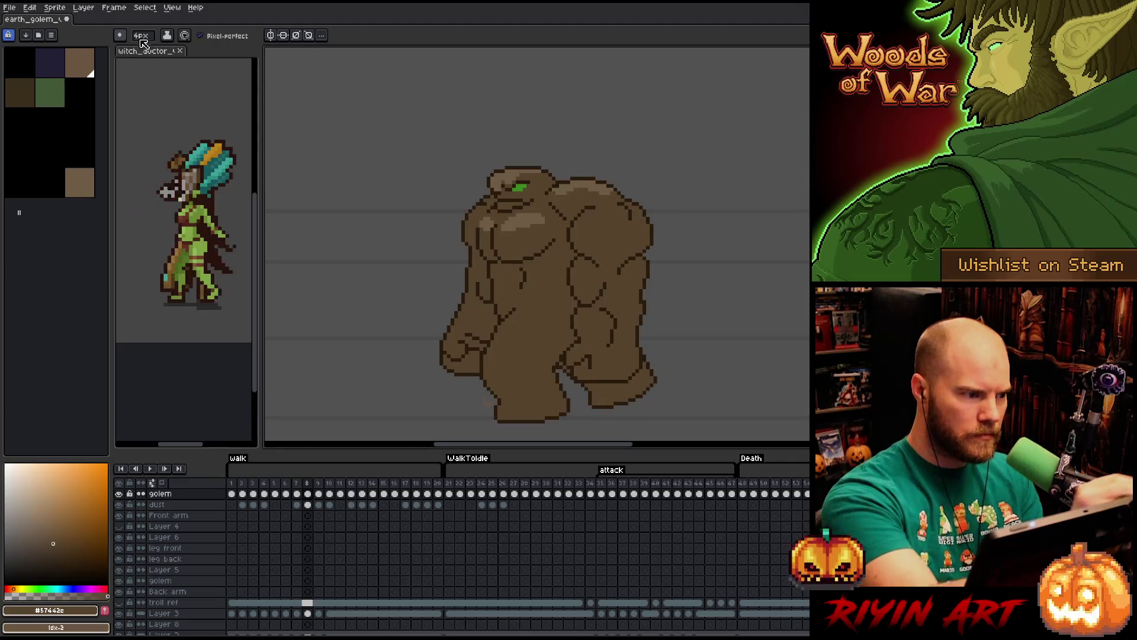
key("minus")
key("minus")
key("minus")
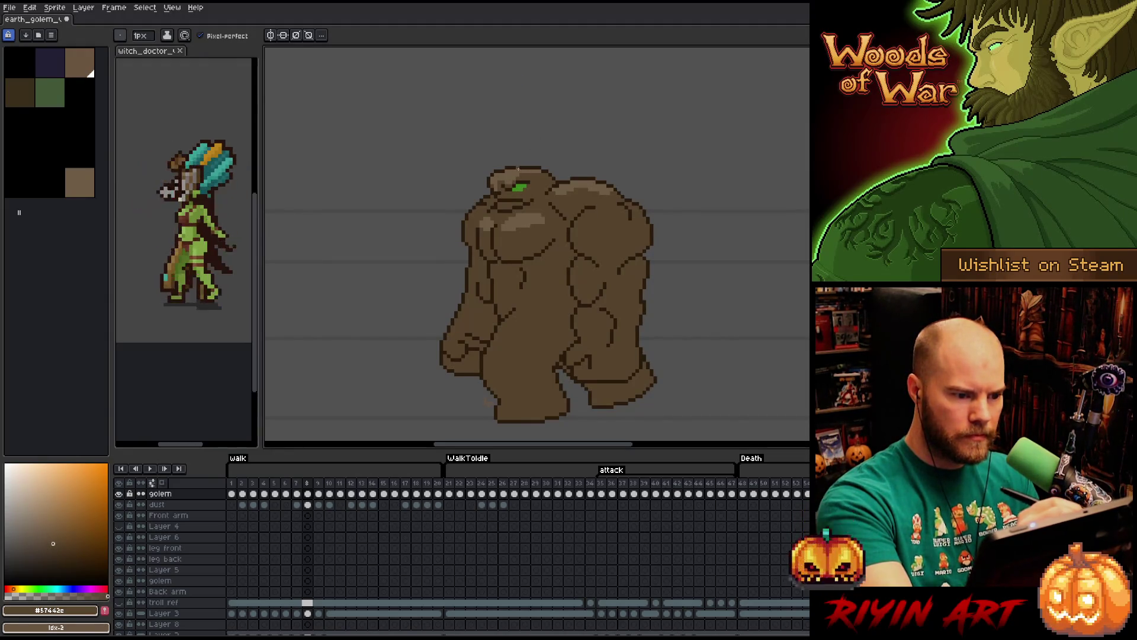
left_click(539, 133, "alt")
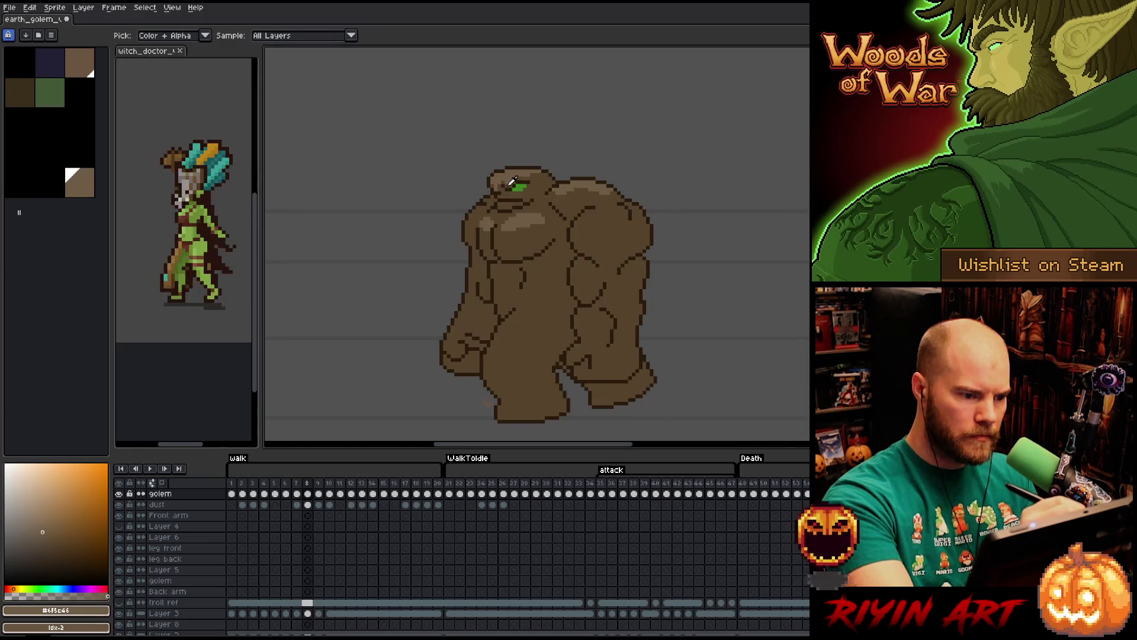
left_click(514, 182, "alt")
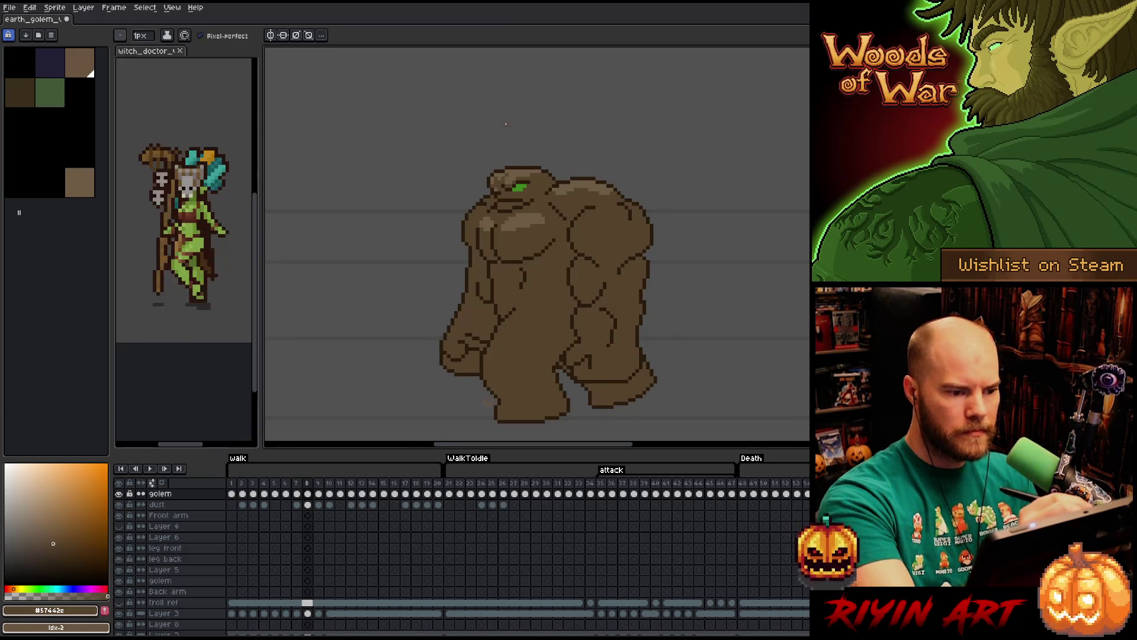
left_click(524, 124, "alt")
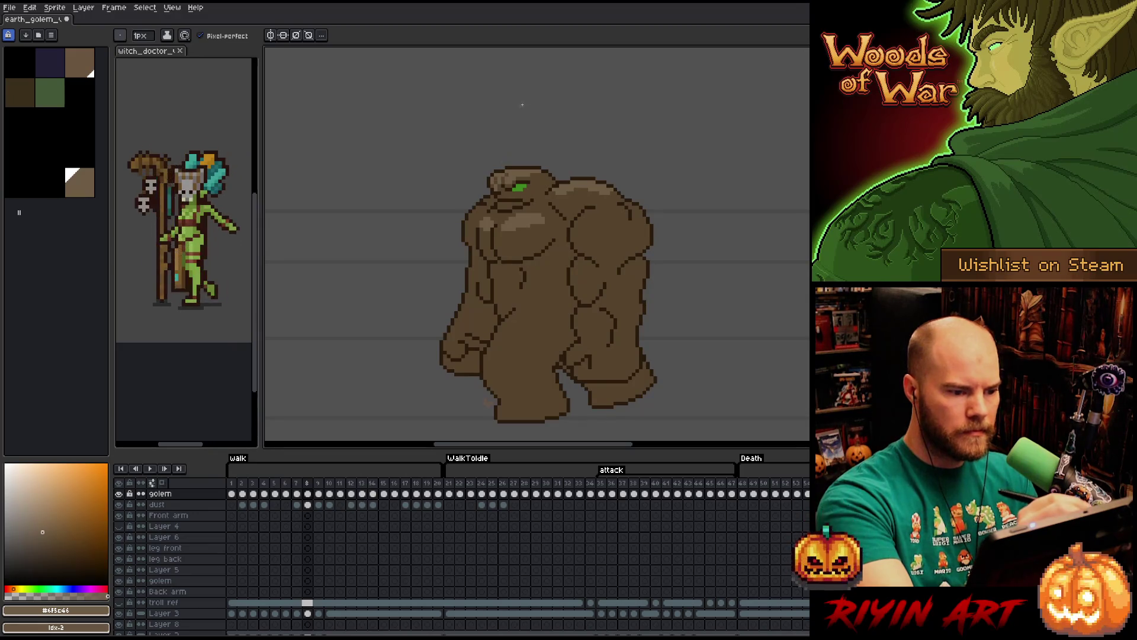
key("alt")
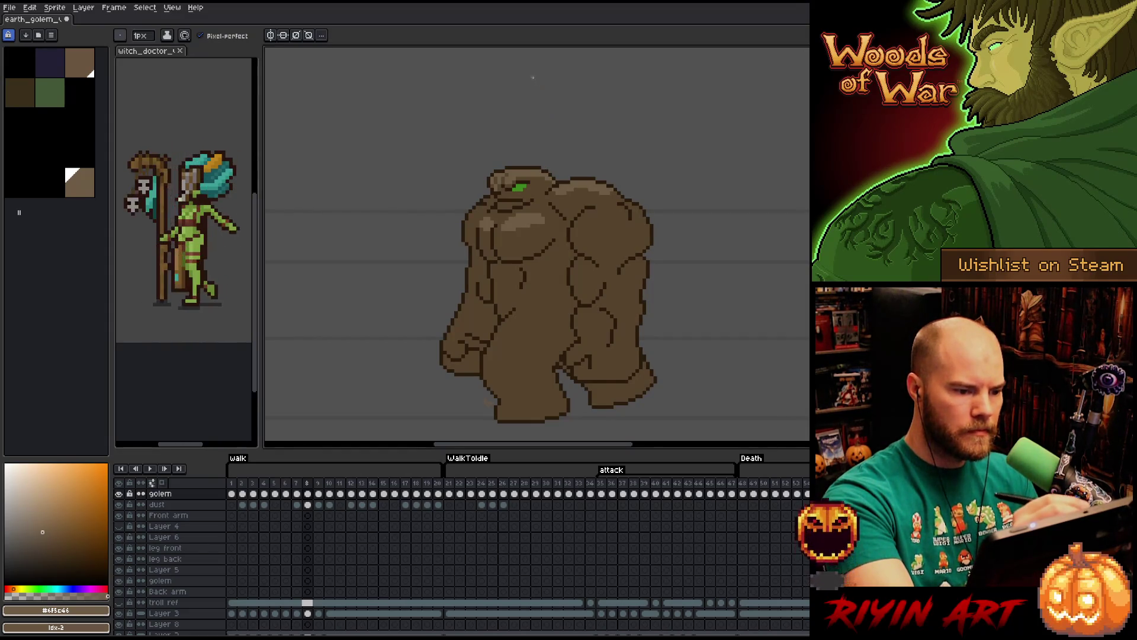
left_click(53, 542)
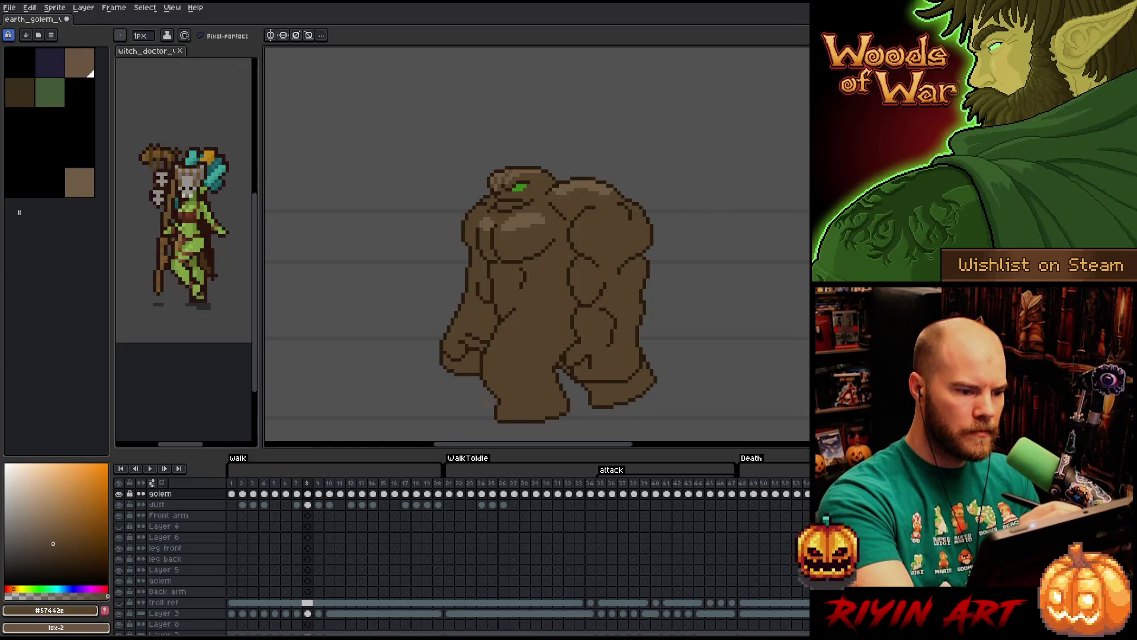
key("i")
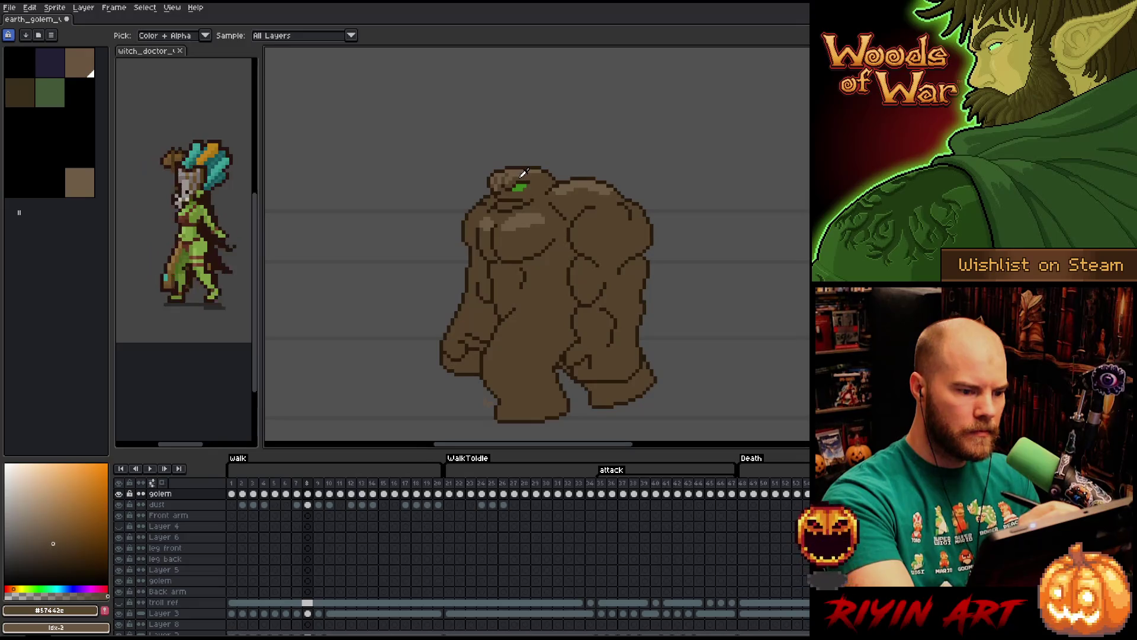
Alternate between the dark and lighter body browns, settling on the lighter brown for drawing.
key("b")
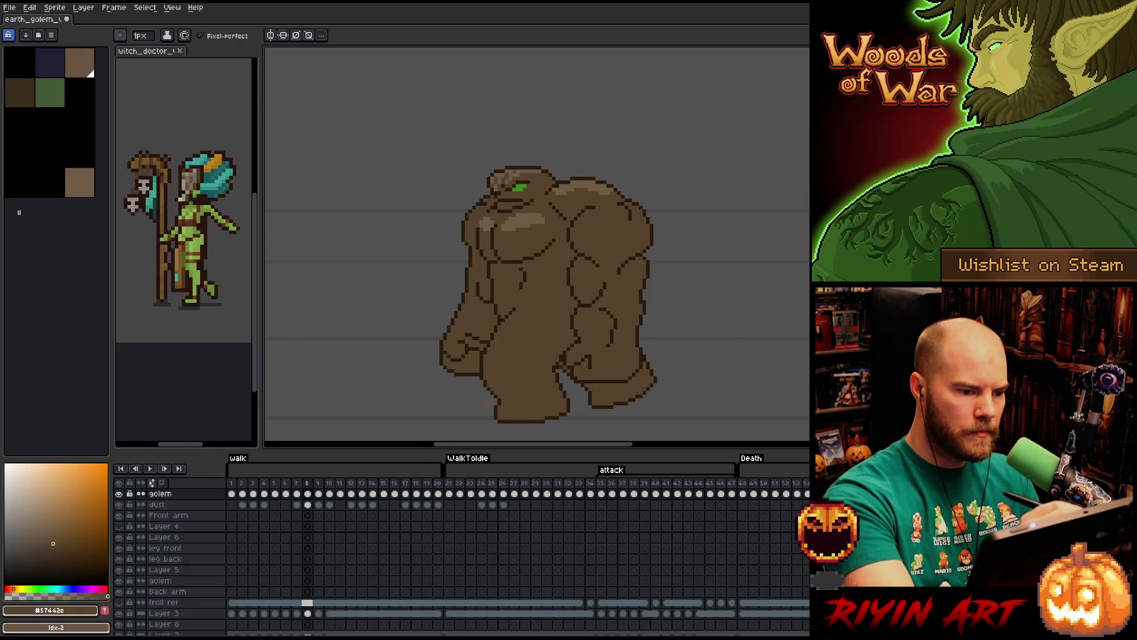
left_click(500, 180, "alt")
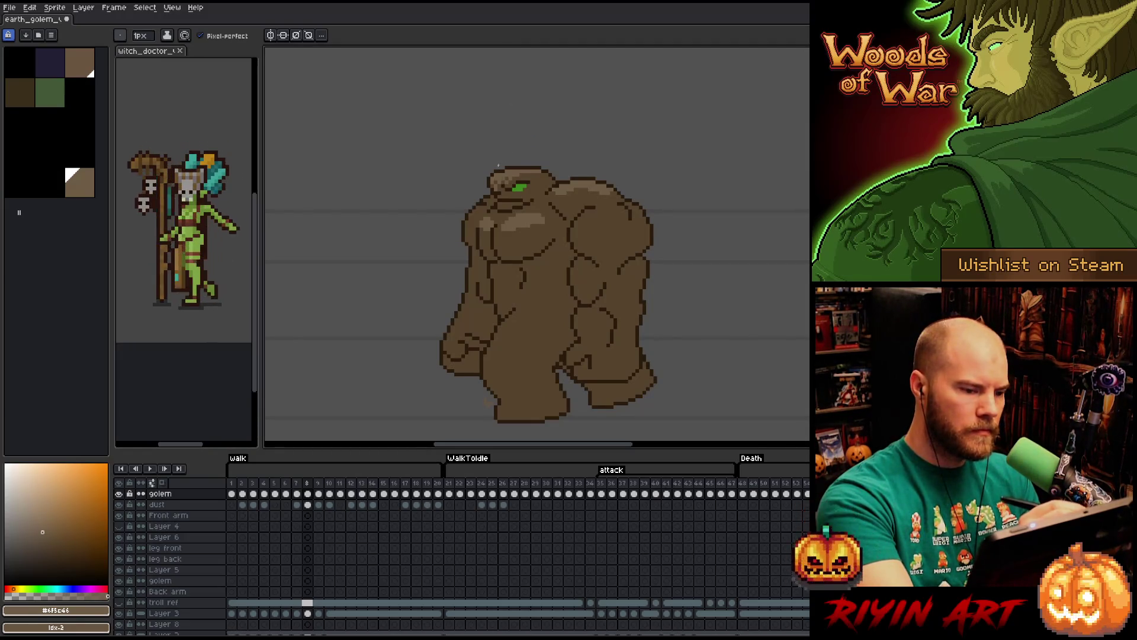
left_click(509, 168, "alt")
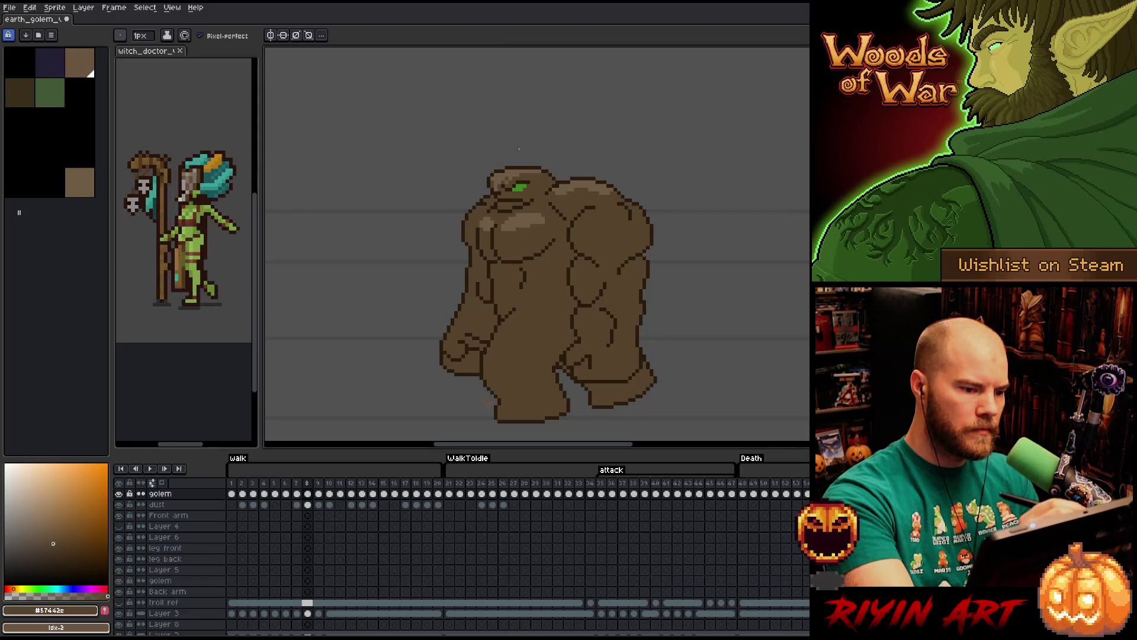
left_click(490, 404, "alt")
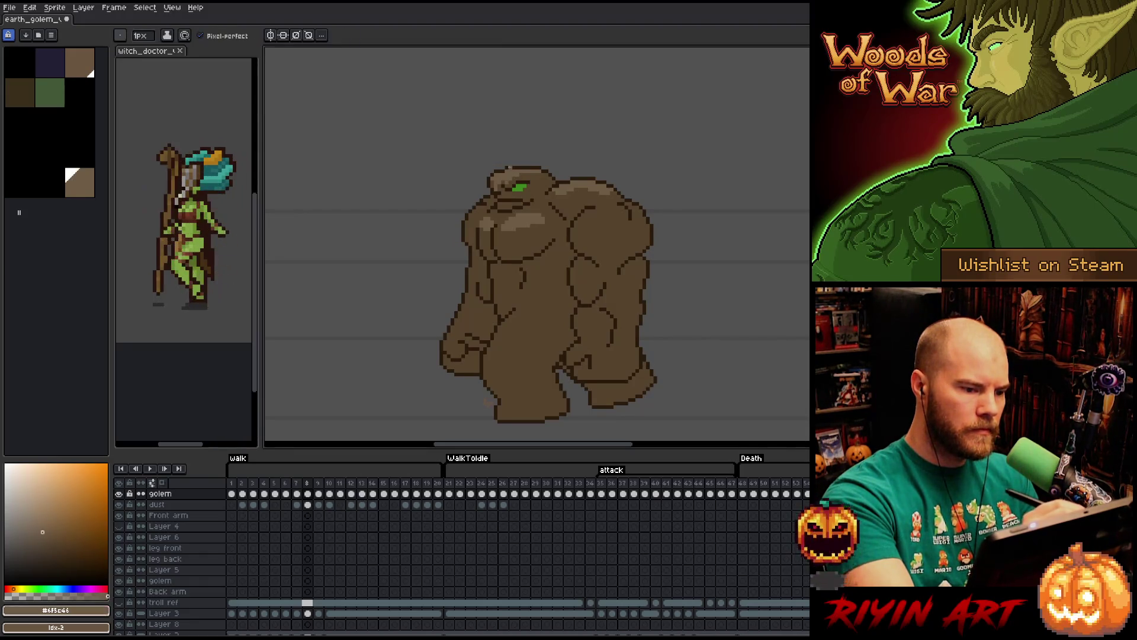
left_click(509, 168, "alt")
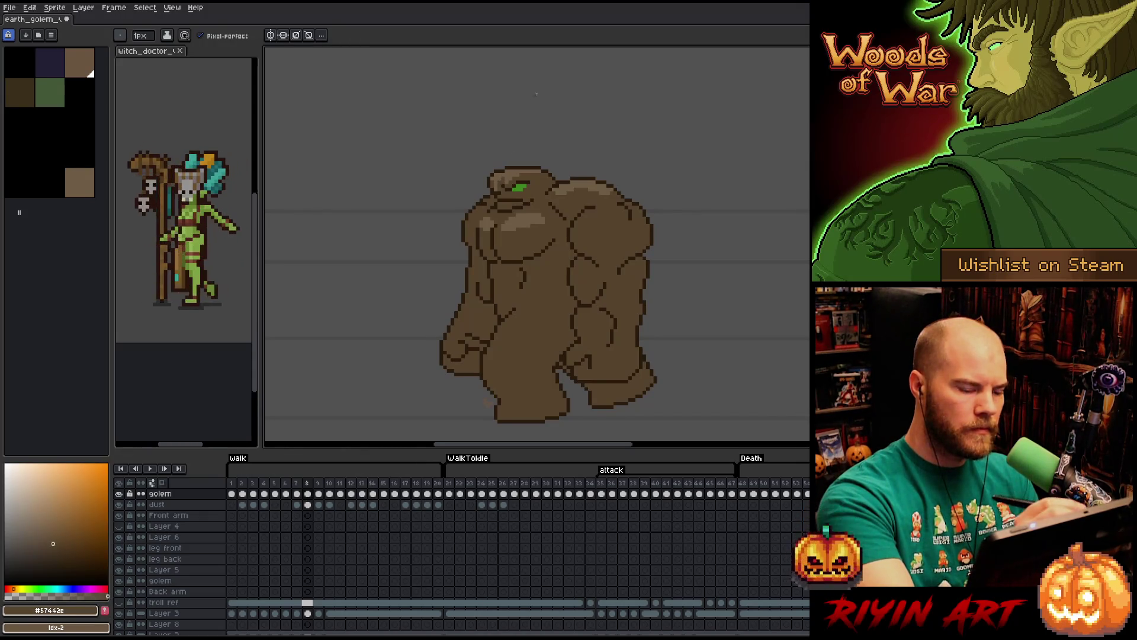
key("alt")
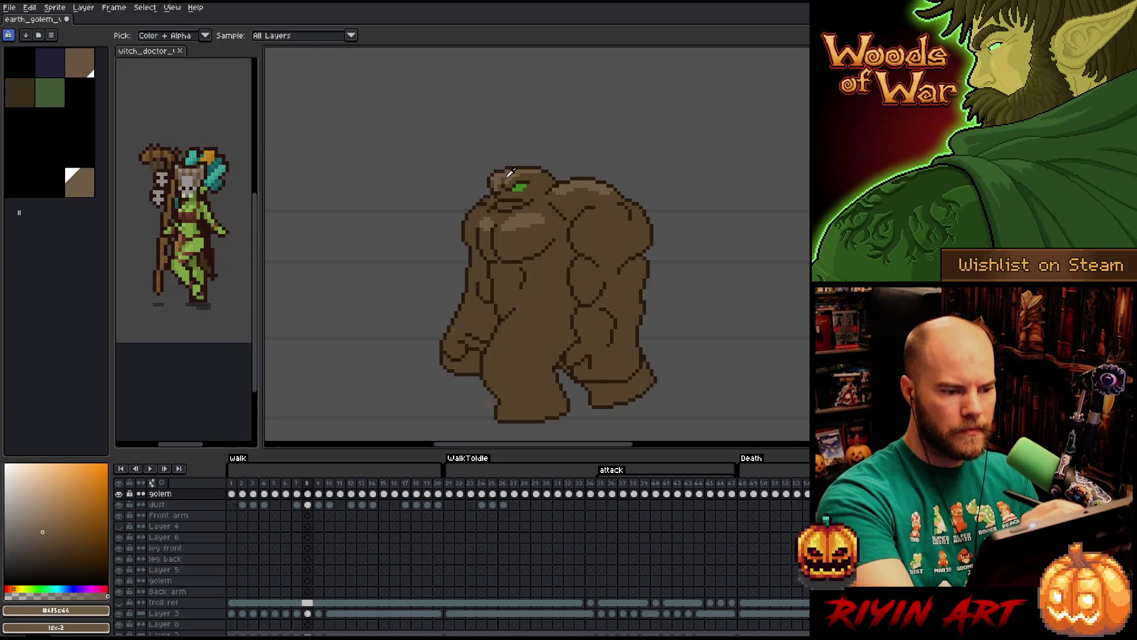
key("alt")
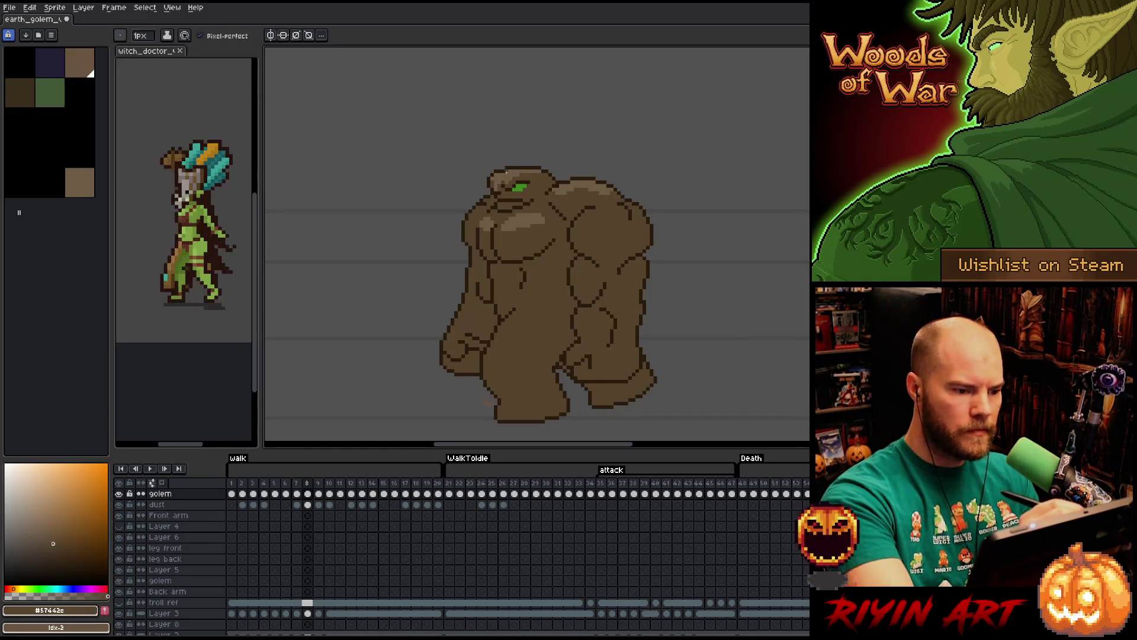
left_click(519, 174, "alt")
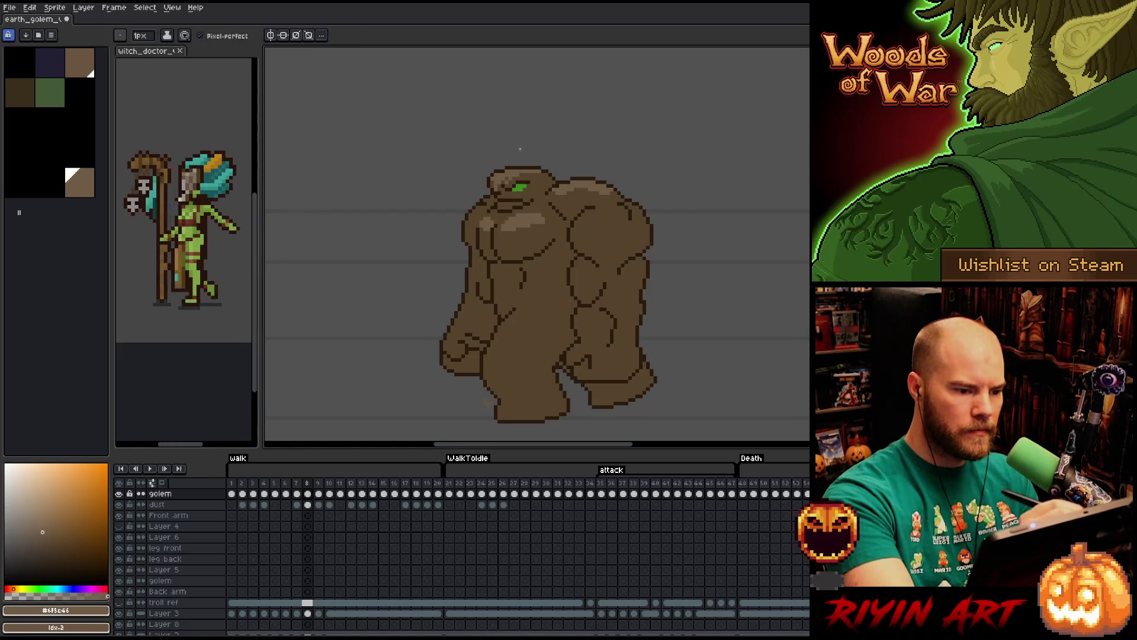
key("alt")
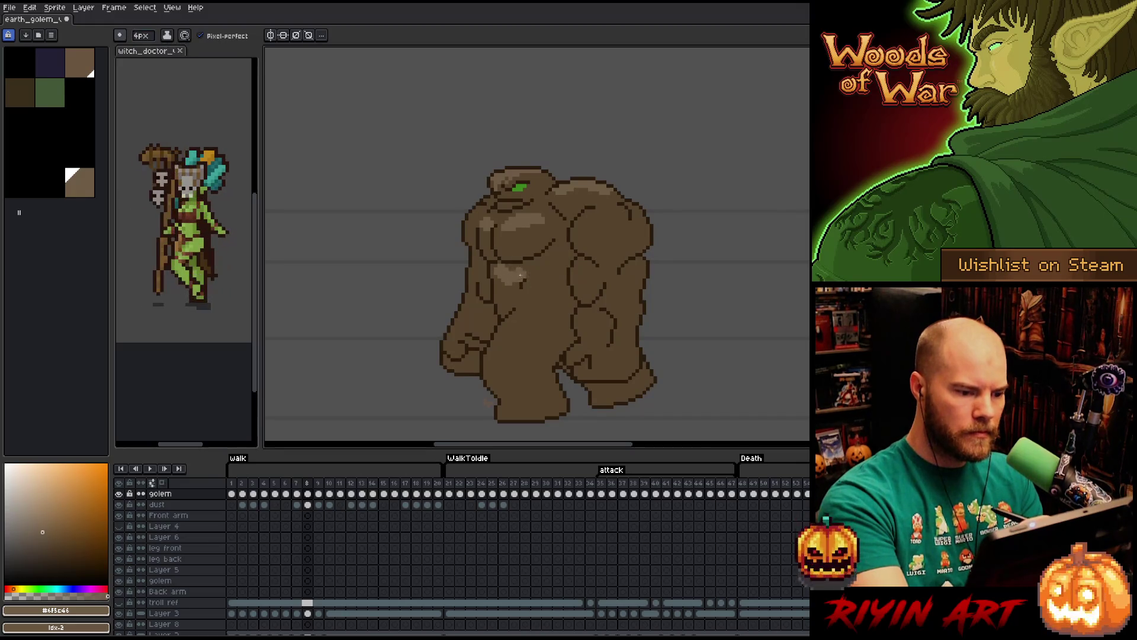
Dab lighter and medium brown highlights onto the golem's left, right and lower chest.
left_click_drag(509, 276, 503, 293)
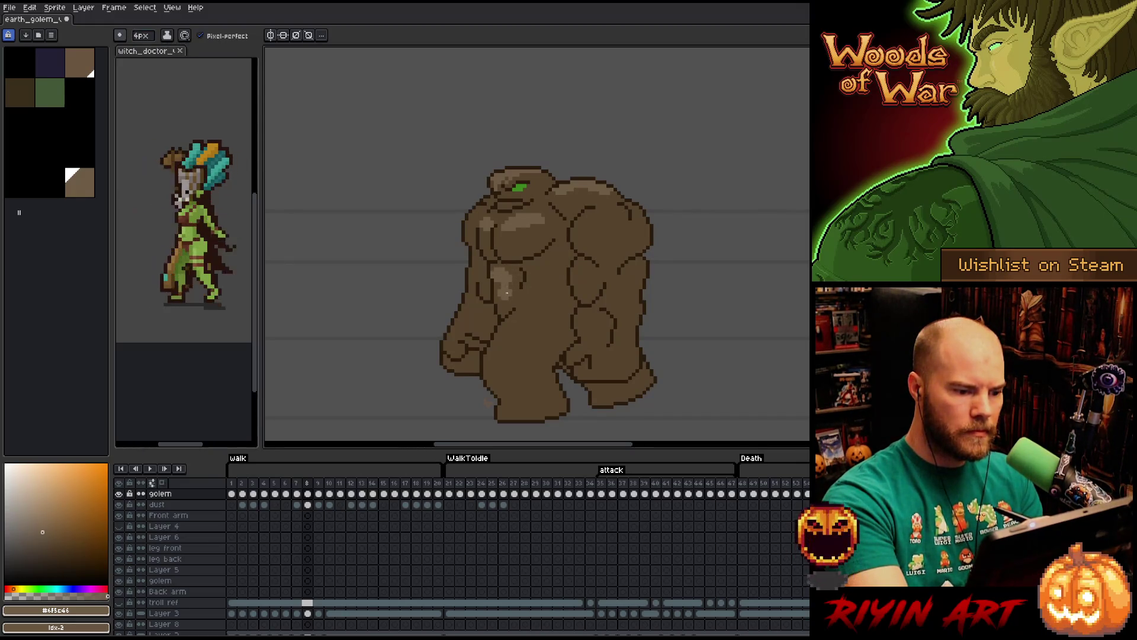
left_click(503, 294, "alt")
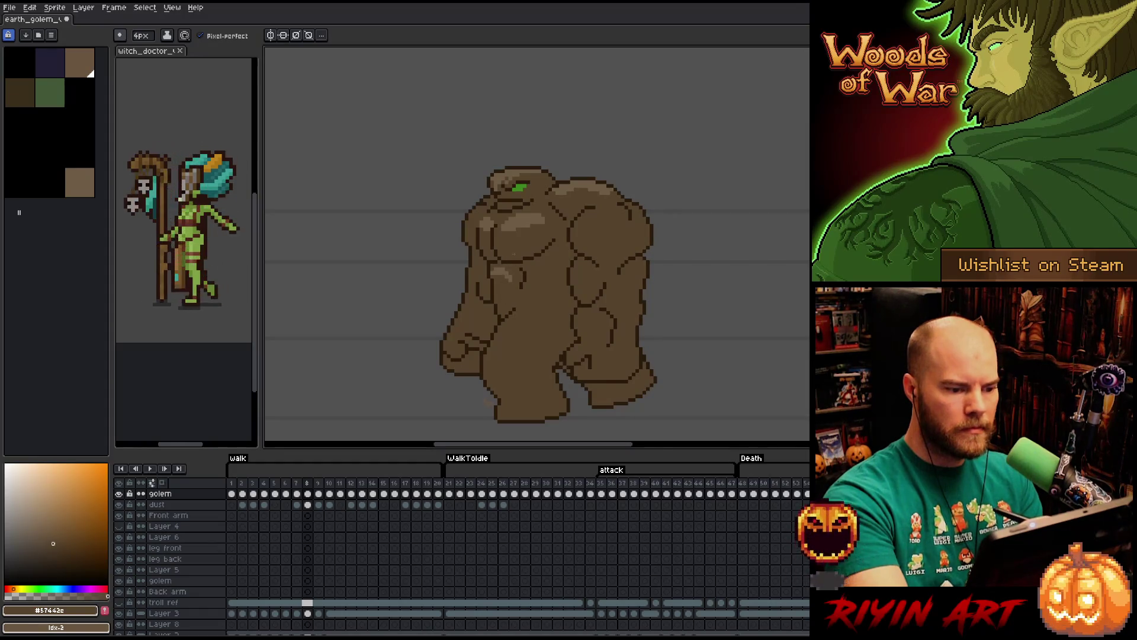
left_click(551, 201, "alt")
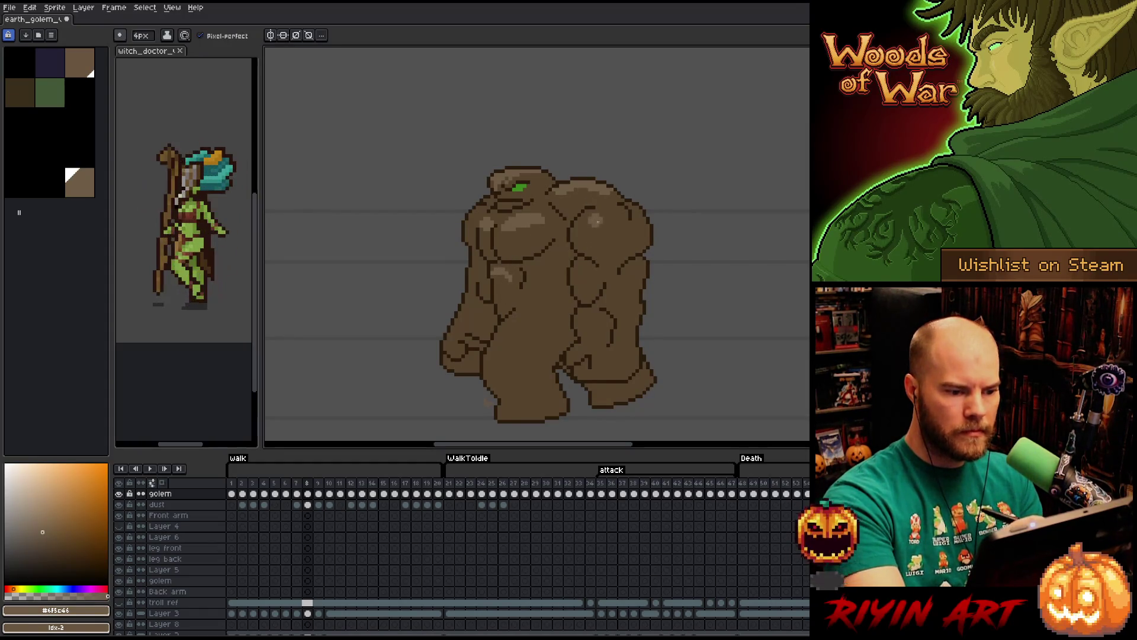
left_click_drag(597, 221, 597, 223)
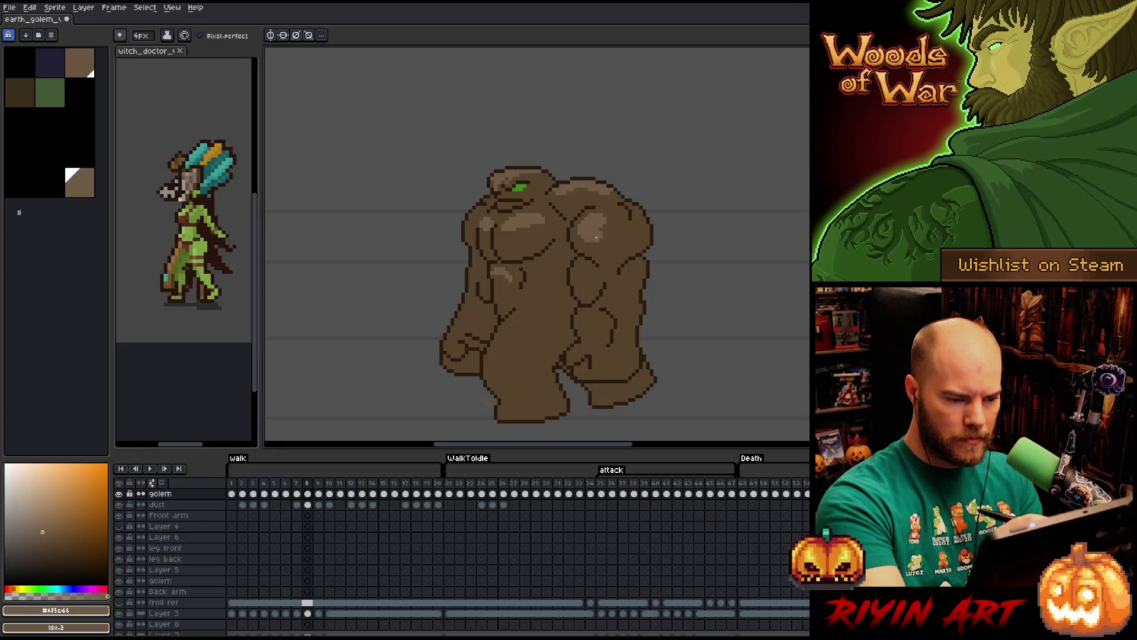
left_click_drag(577, 265, 581, 281)
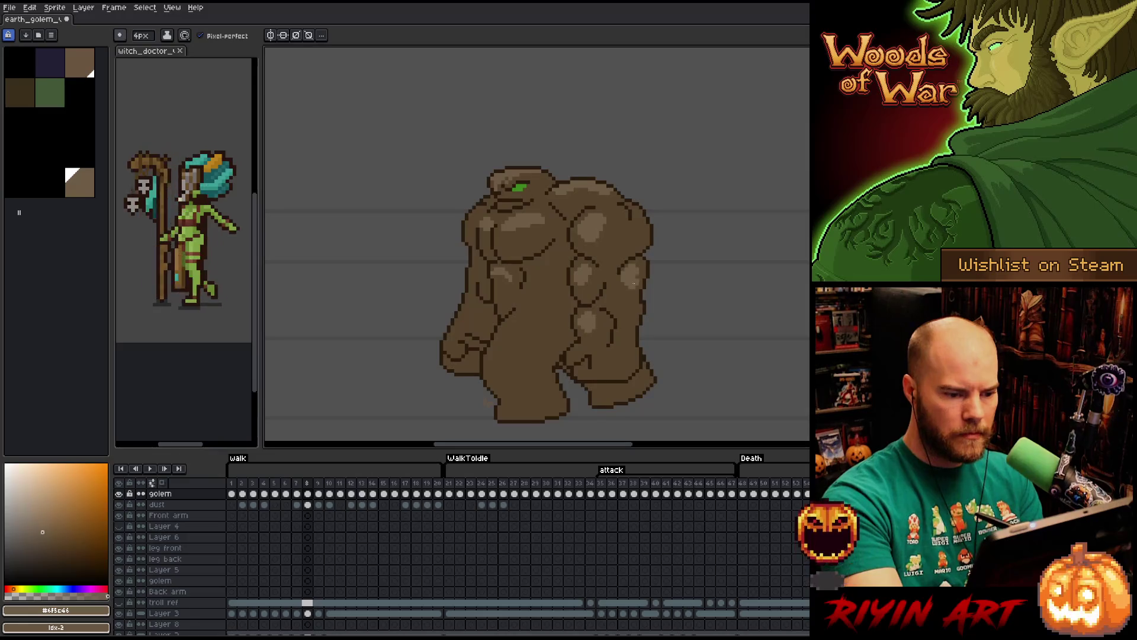
Paint and reshape a lighter brown highlight on the golem's lower-left hip and leg.
left_click(635, 293, "alt")
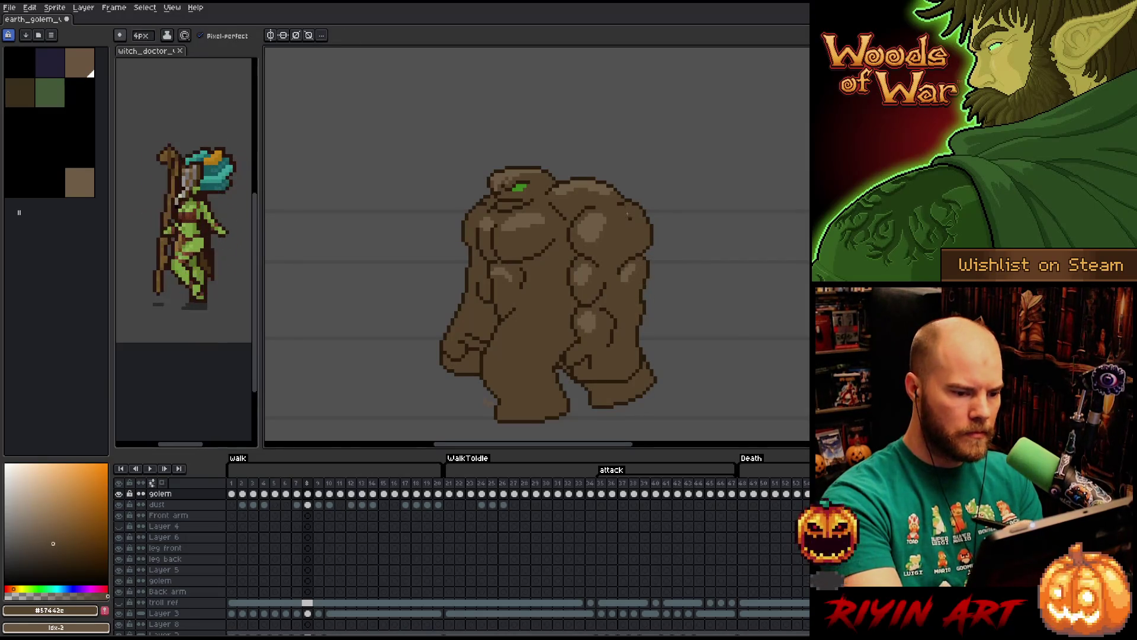
left_click(630, 214, "alt")
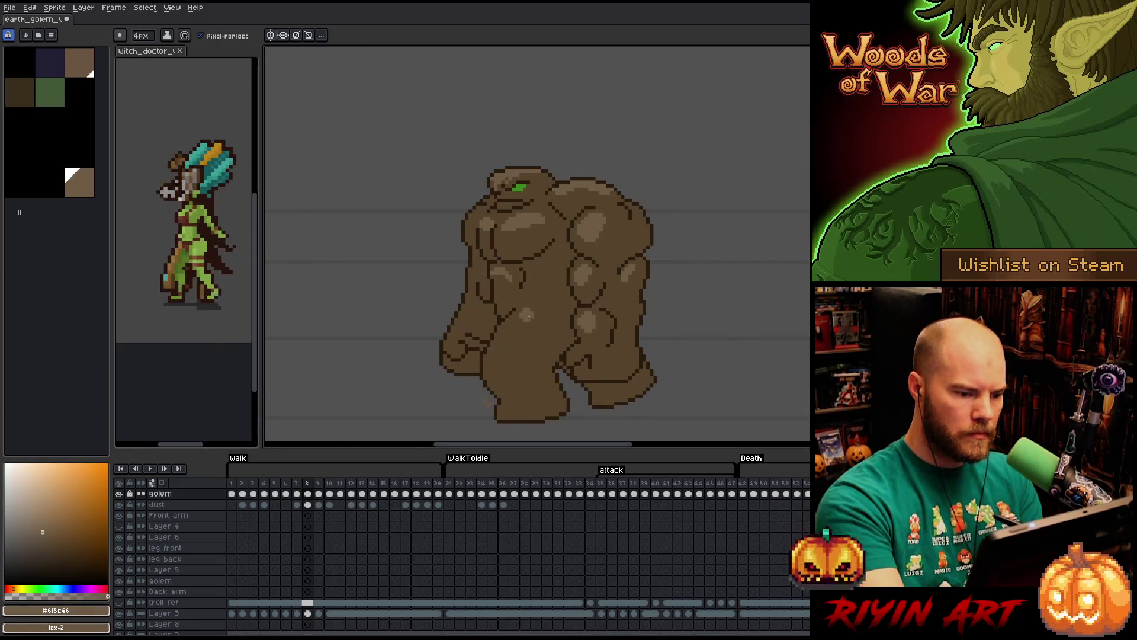
left_click_drag(517, 321, 494, 360)
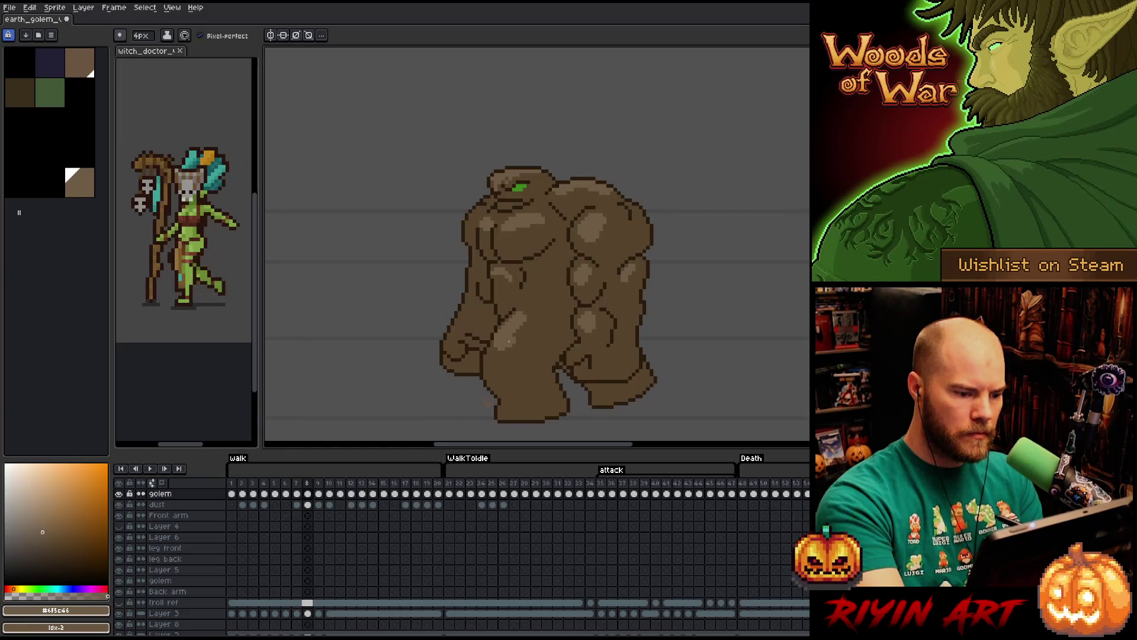
mouse_move(517, 315)
left_mouse_down()
mouse_move(496, 359)
mouse_move(533, 318)
left_mouse_up()
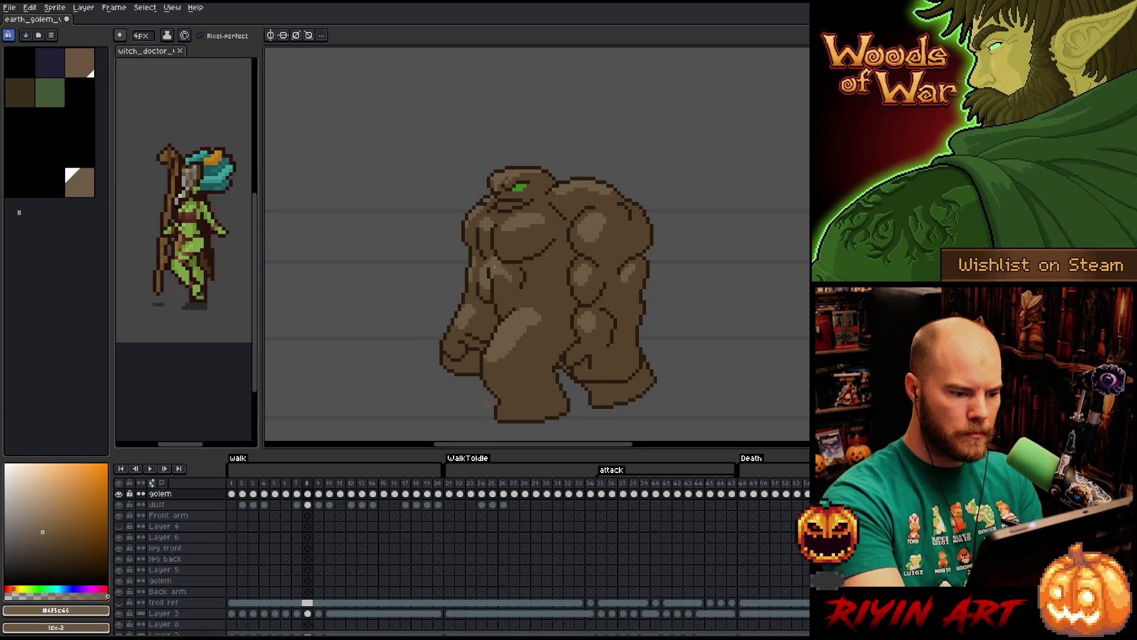
Sample browns from the body and paint a lighter highlight stroke on the front leg.
left_click(502, 263, "alt")
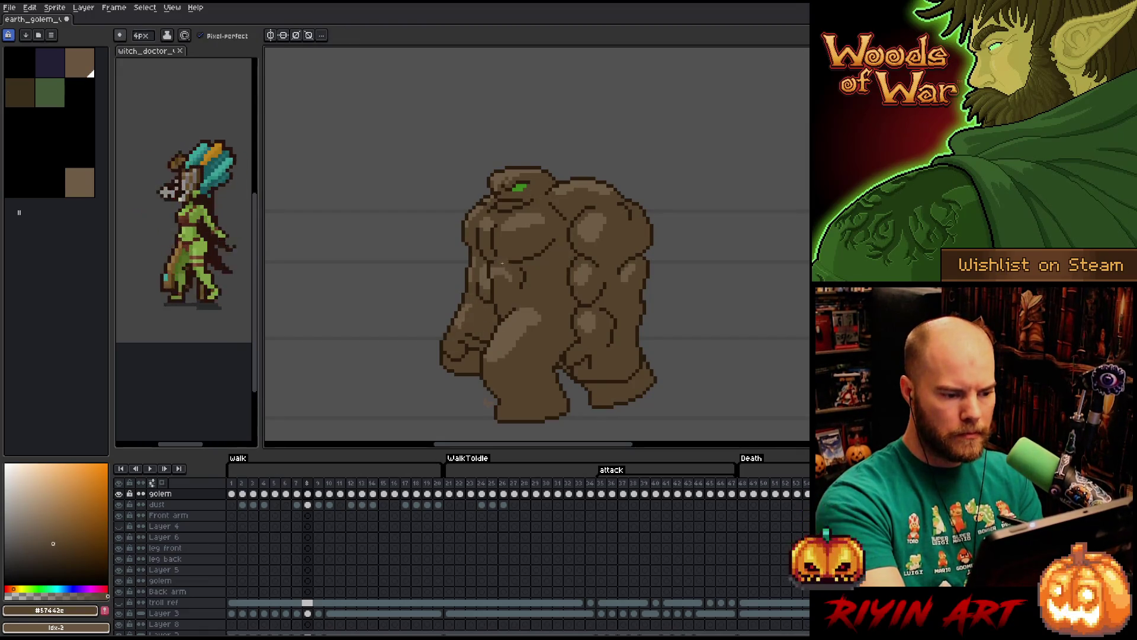
left_click(475, 262, "alt")
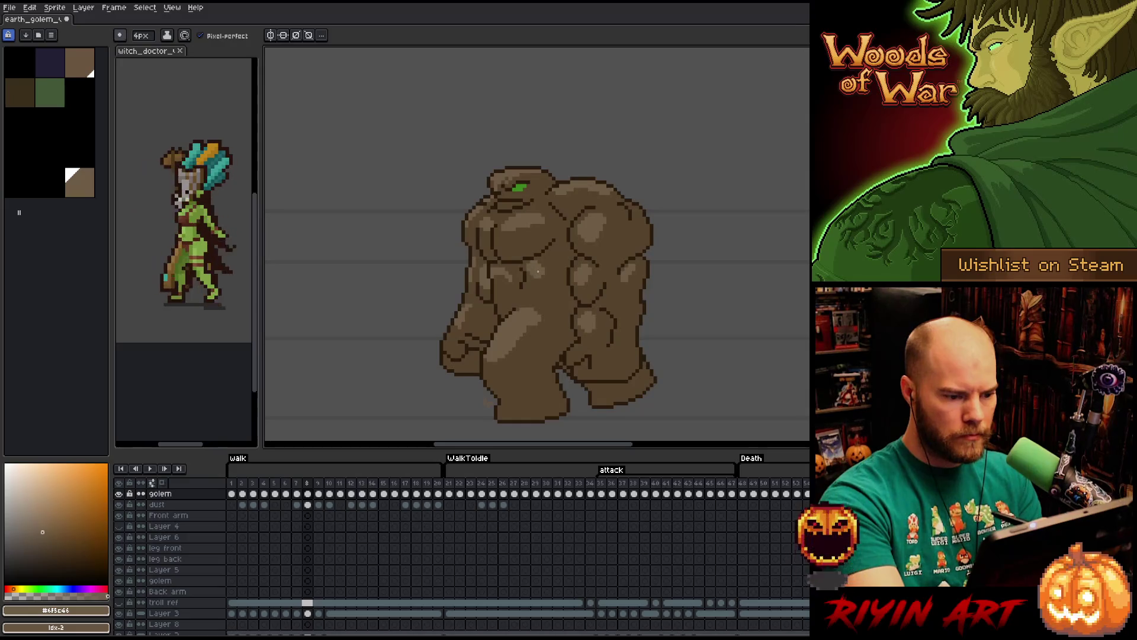
left_click(559, 253, "alt")
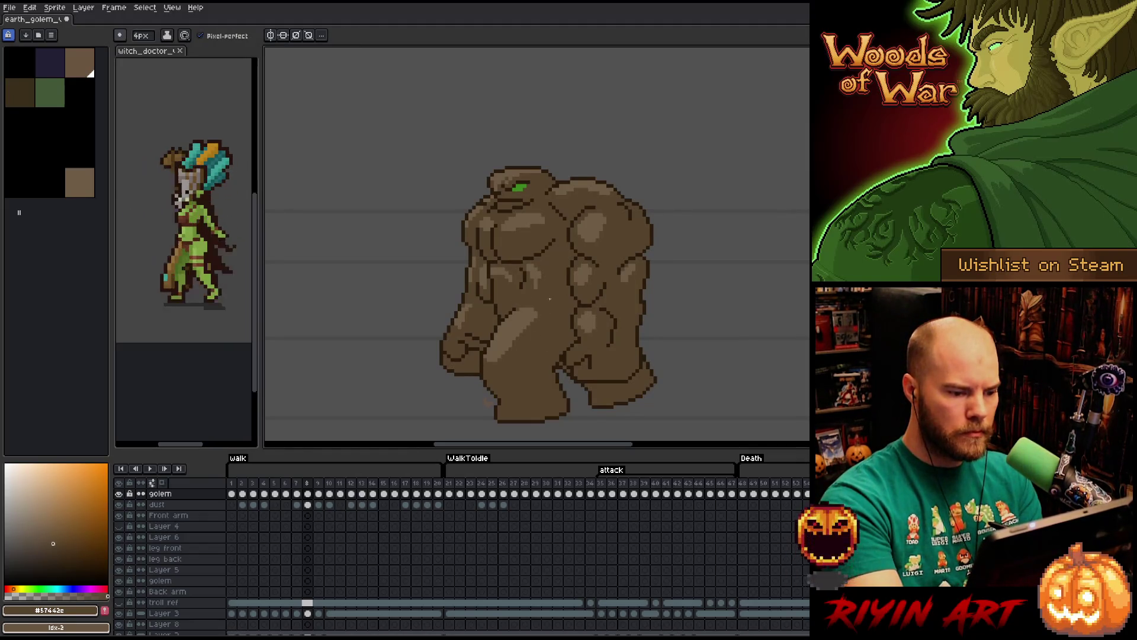
left_click(507, 325, "alt")
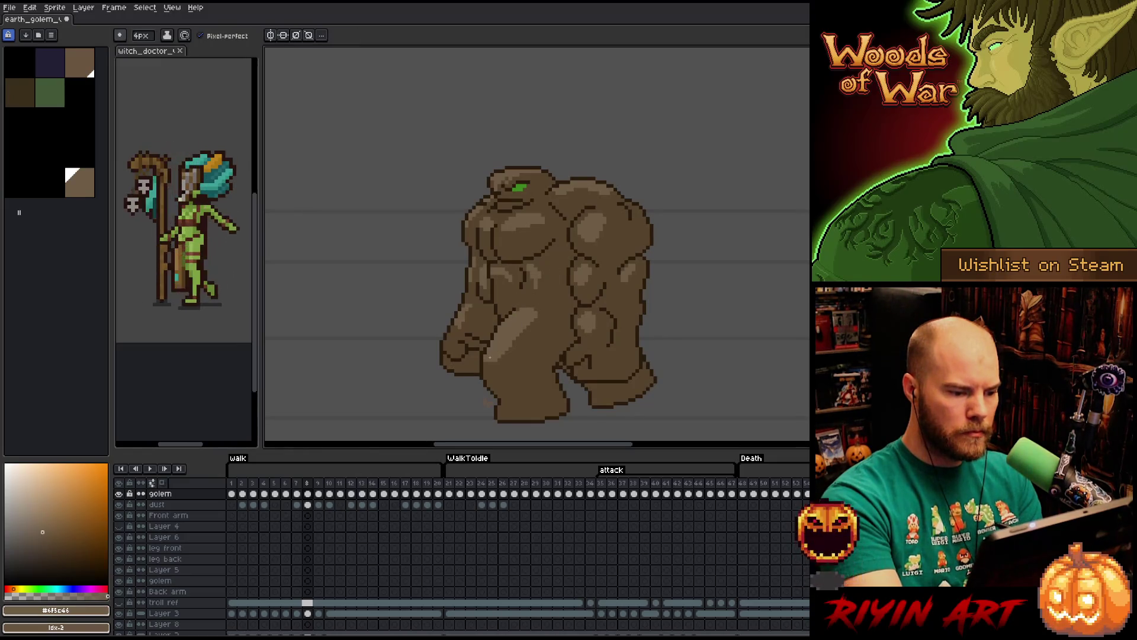
left_click_drag(495, 382, 488, 371)
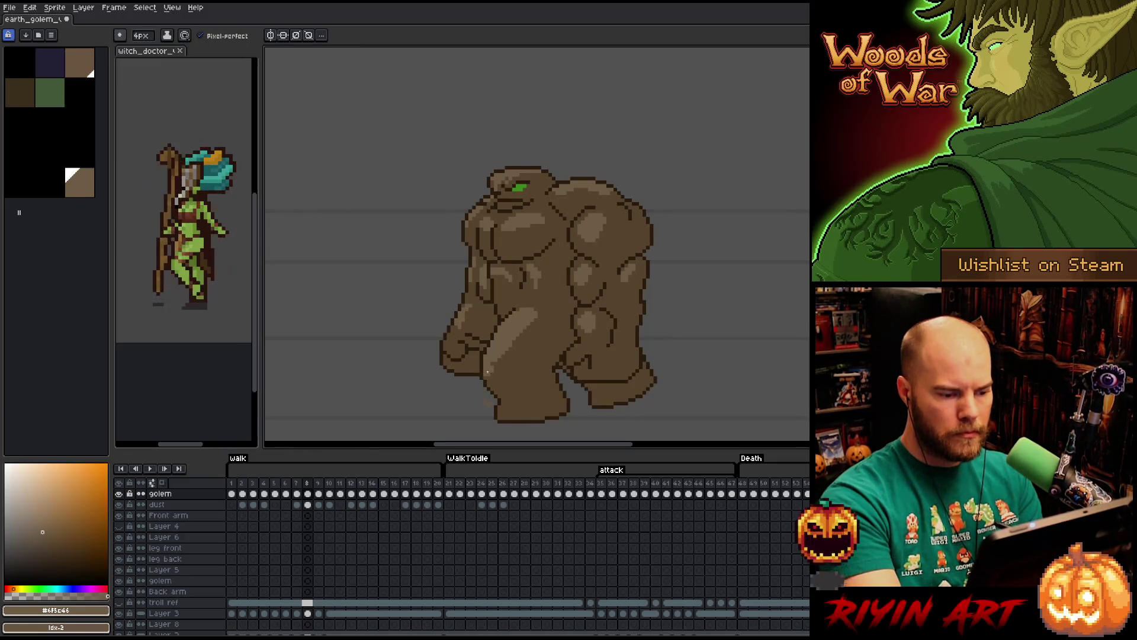
Compare the darker and lighter browns and settle on palette brown Idx-14.
left_click(544, 246, "alt")
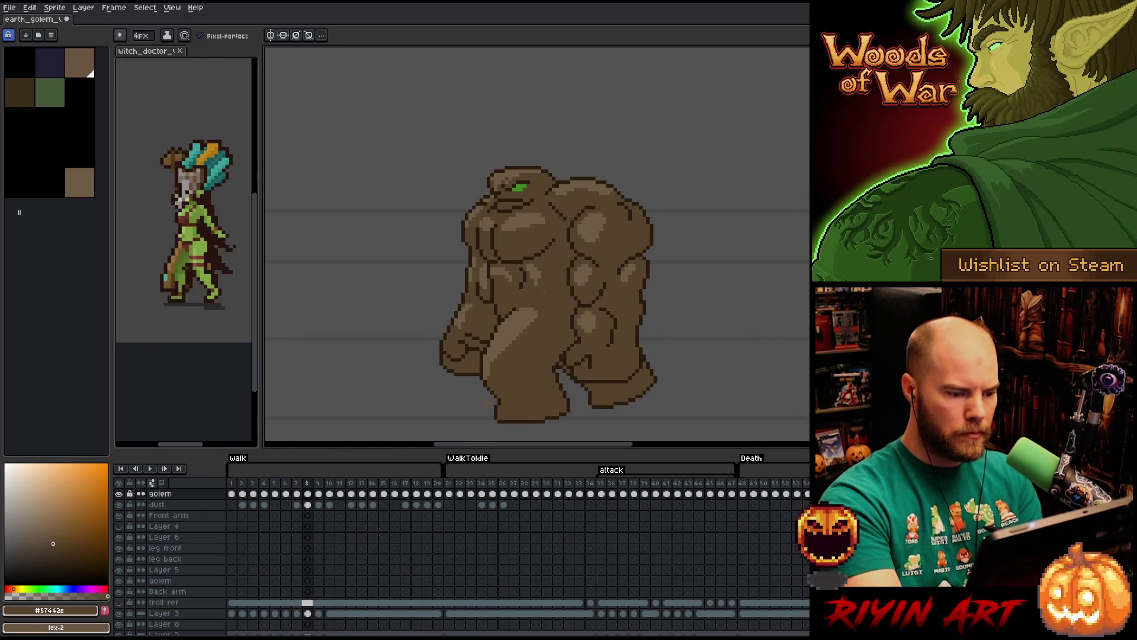
left_click(581, 229, "alt")
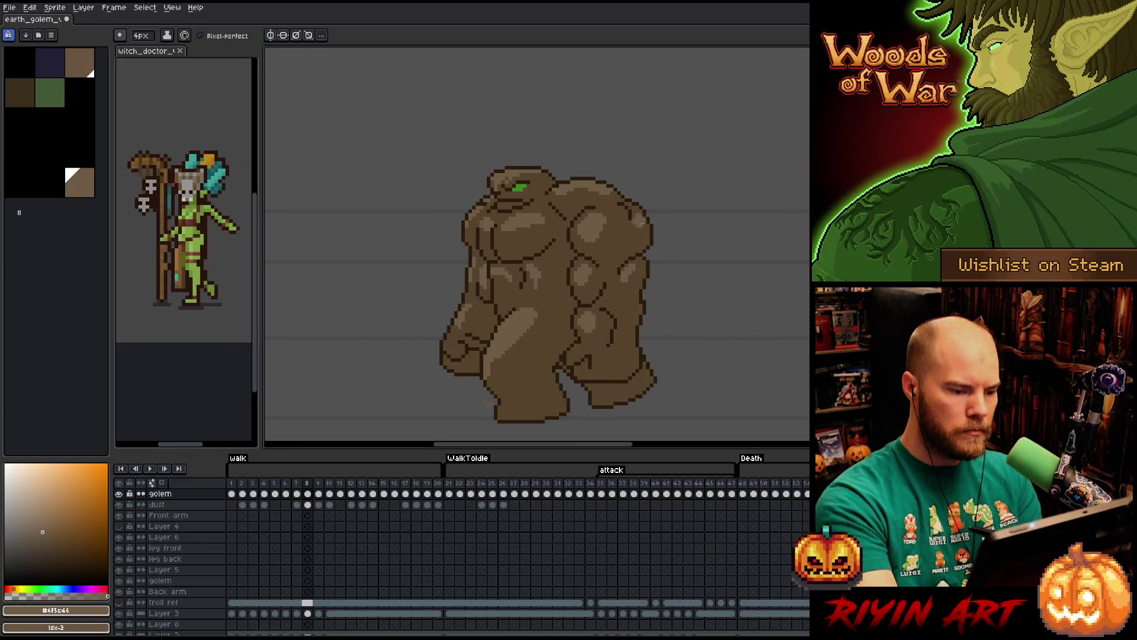
left_click(538, 276, "alt")
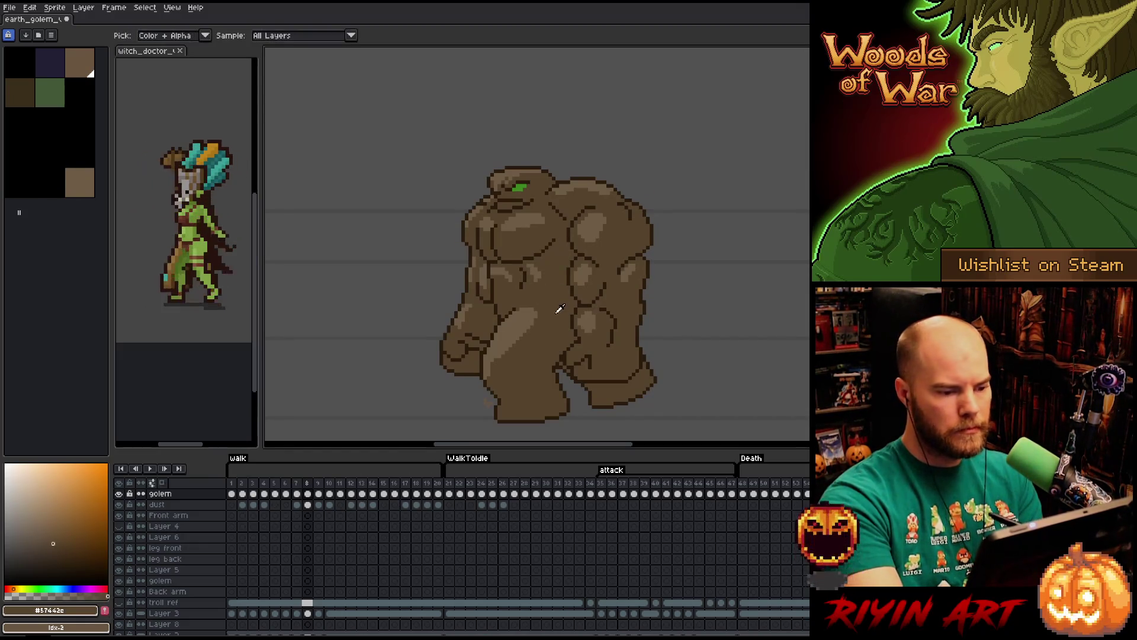
left_click(63, 543)
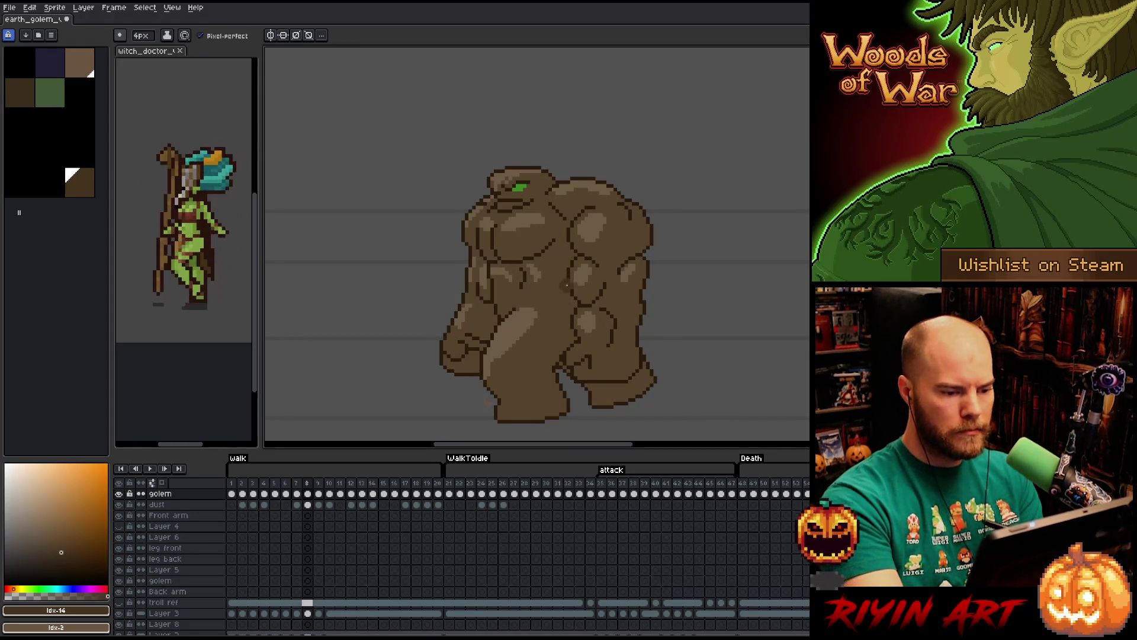
Select all mid-tone brown pixels by colour range, then paint darker shading down the front leg.
key("shift+c")
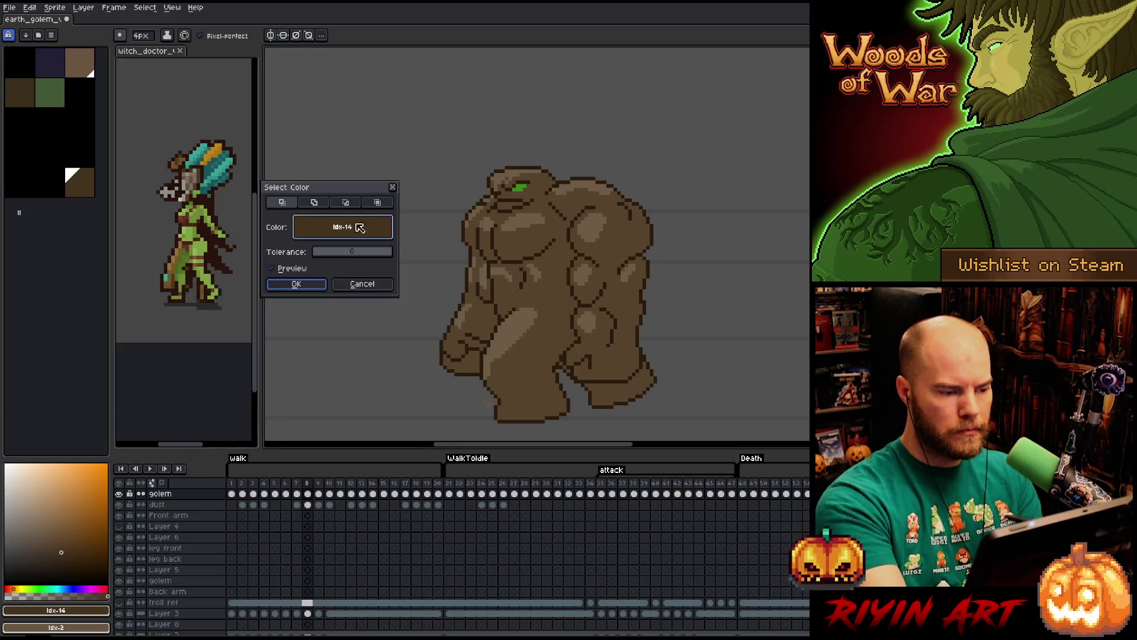
key("Return")
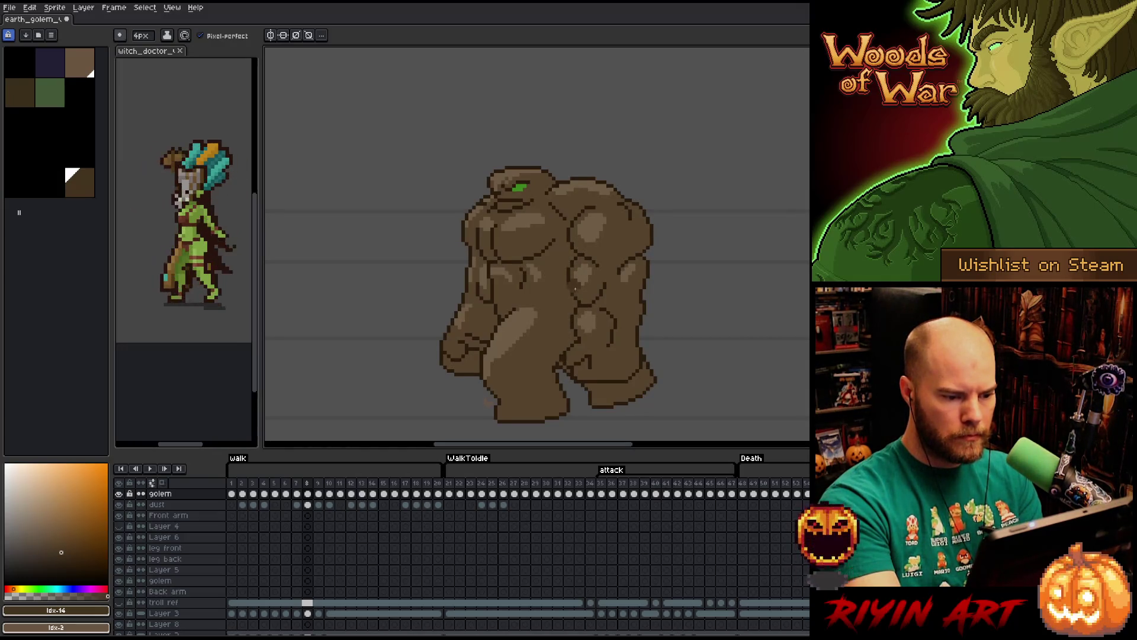
key("w")
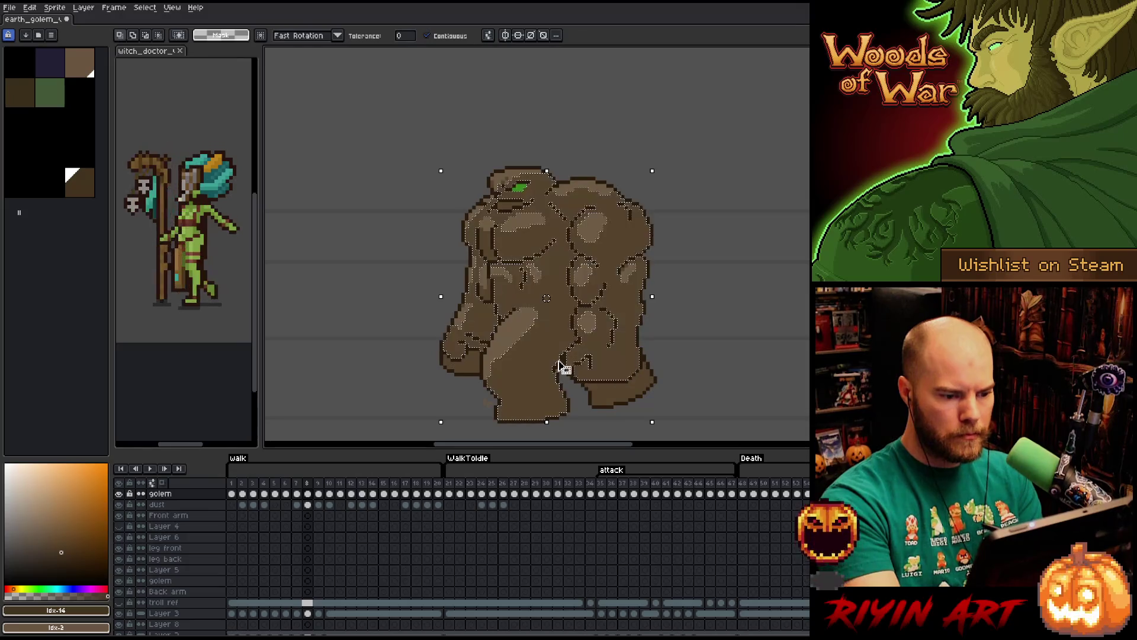
key("b")
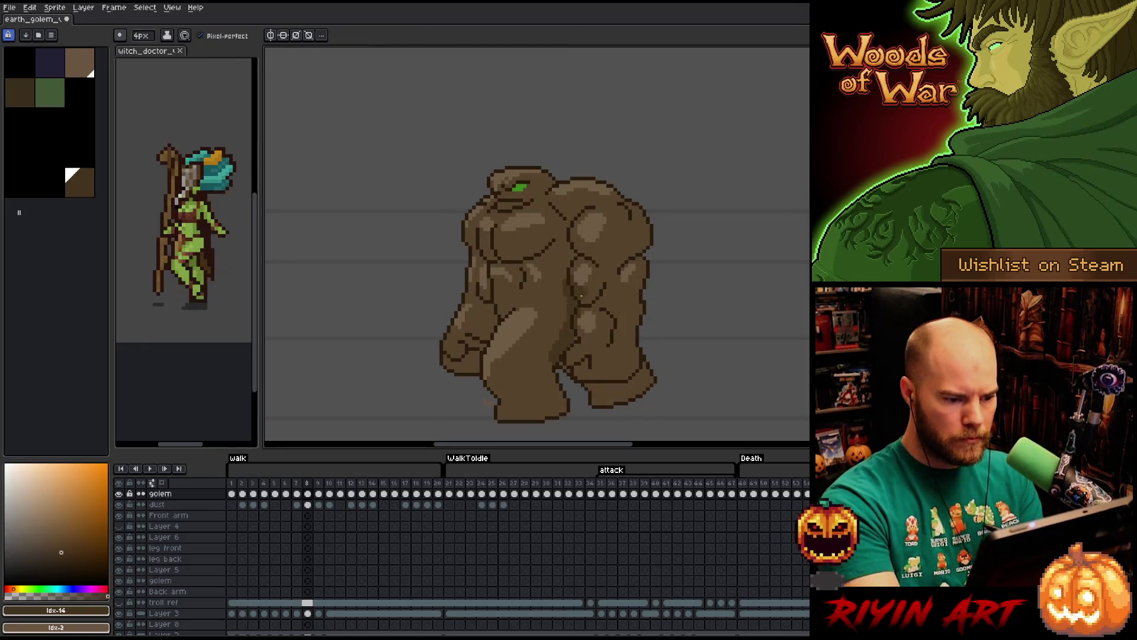
key("ctrl")
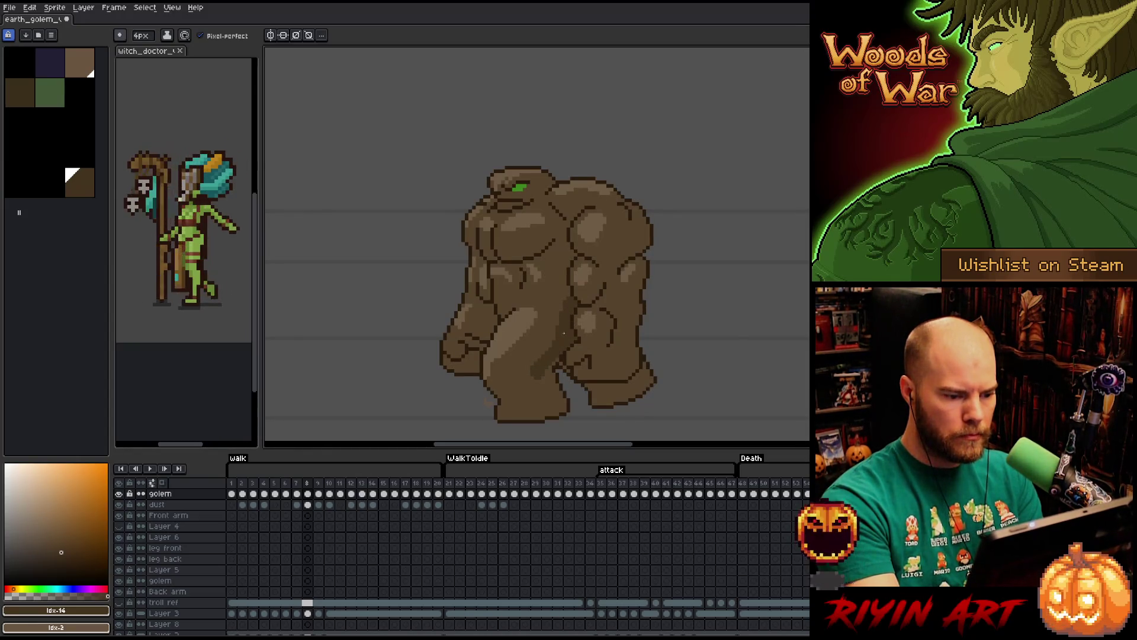
left_click_drag(541, 372, 558, 410)
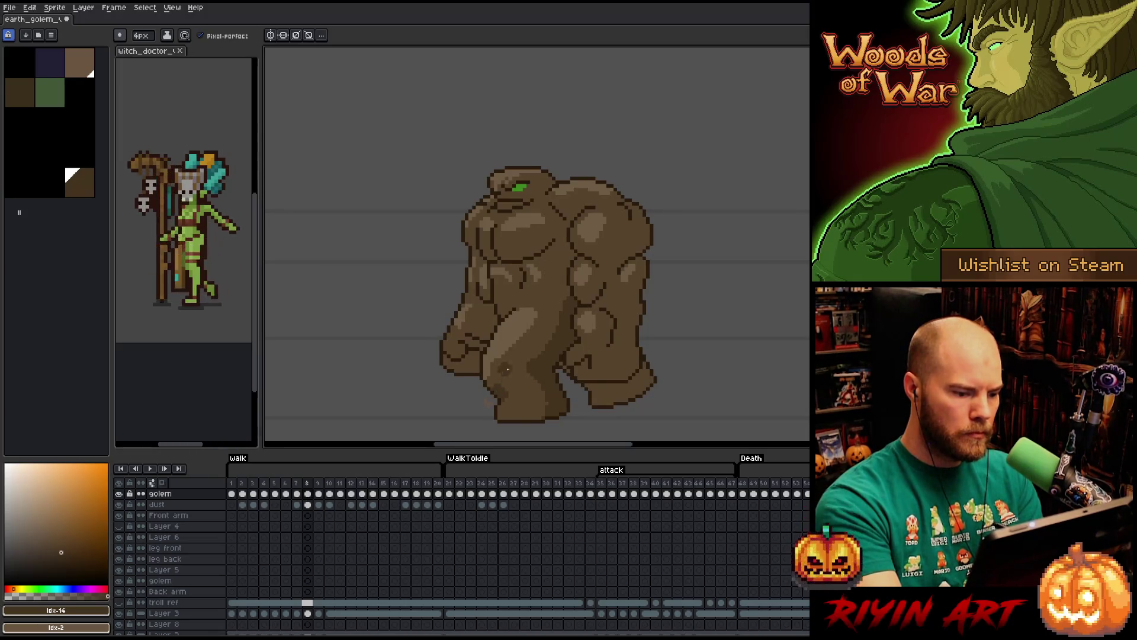
Sample mid and darker browns from the leg and body, ending on the dark shading brown.
left_click(512, 380, "alt")
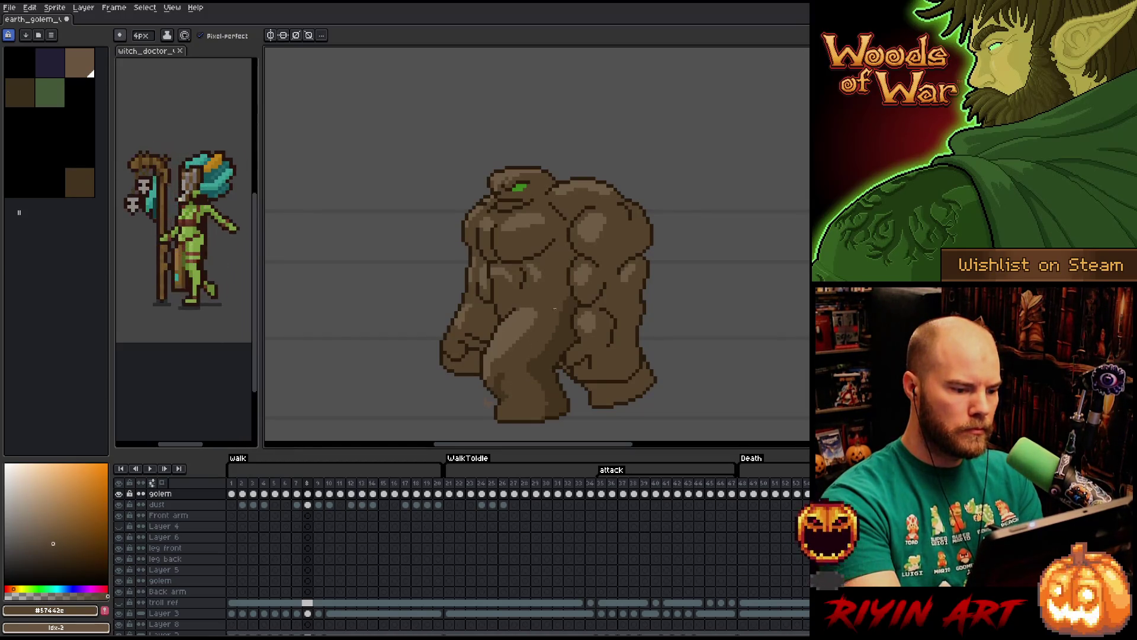
left_click(576, 300, "alt")
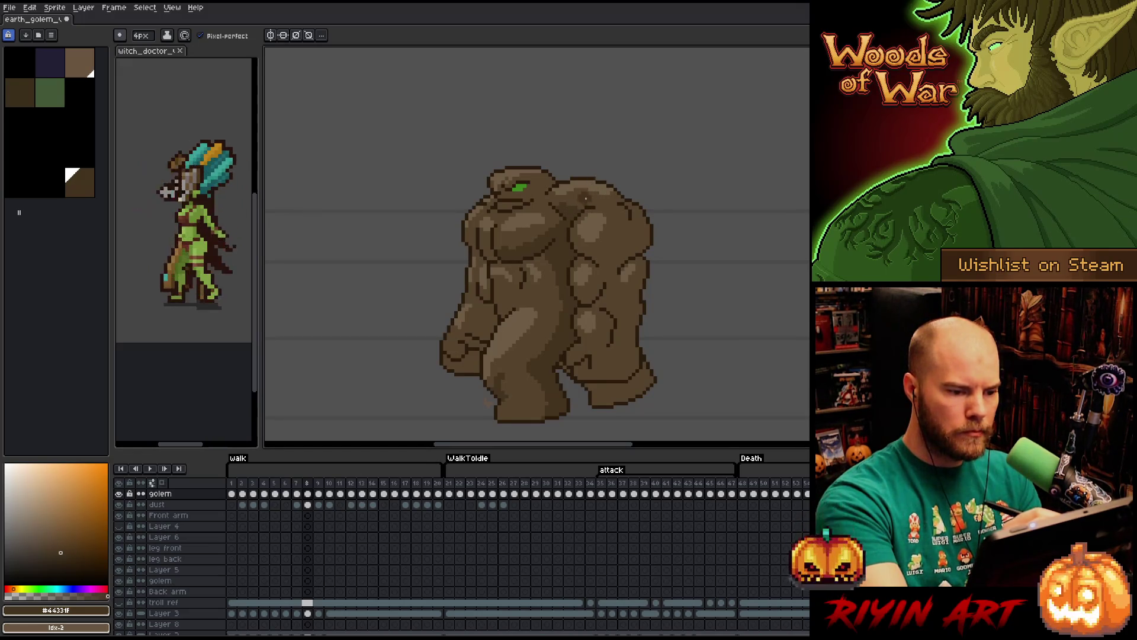
left_click(575, 204, "alt")
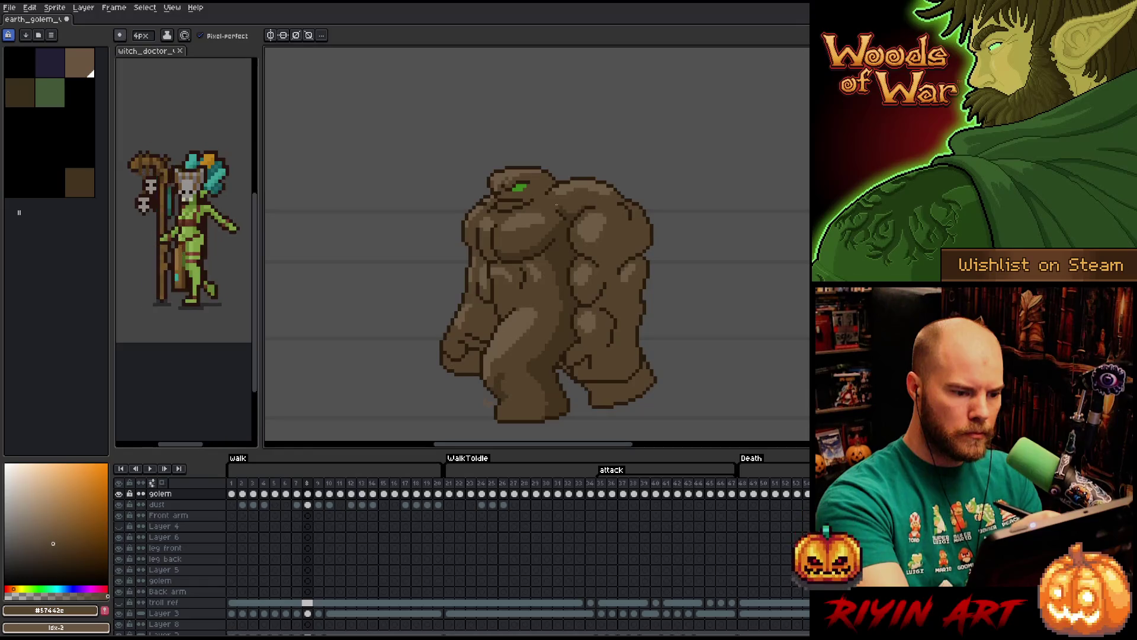
left_click(523, 214, "alt")
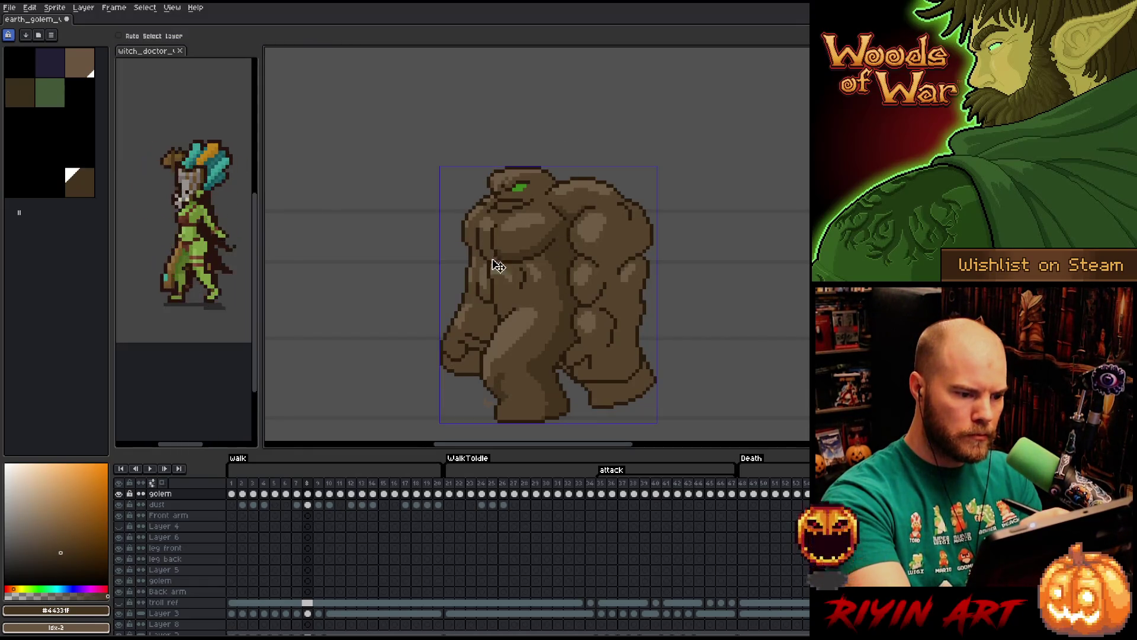
Select every #44331F pixel via Select Color Range, then sample the mid and dark browns.
key("shift+c")
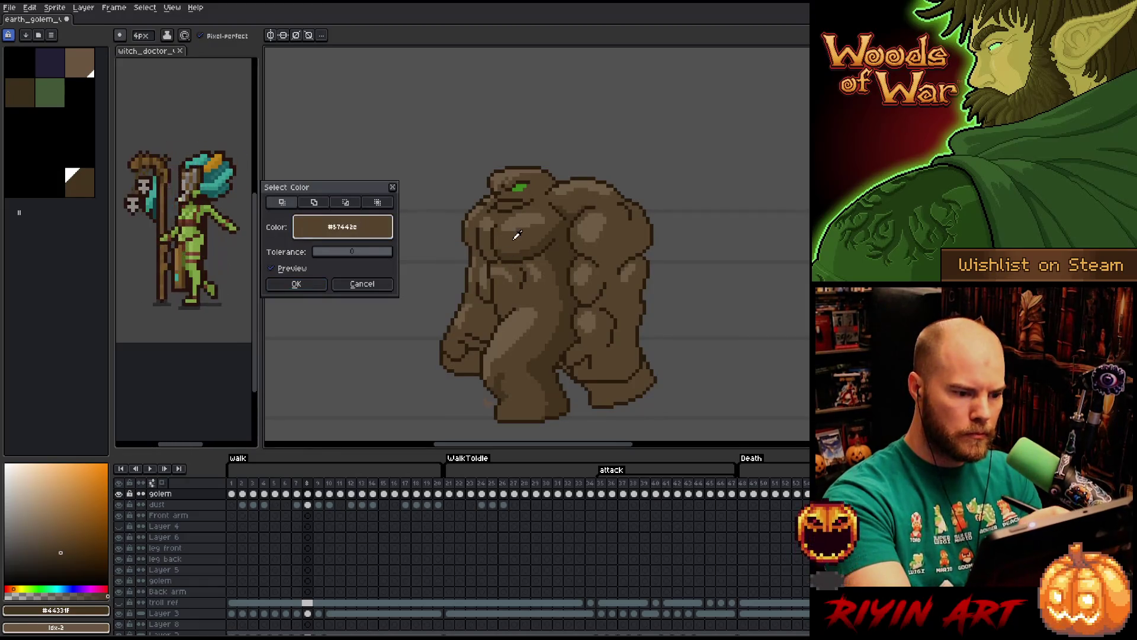
left_click(295, 284)
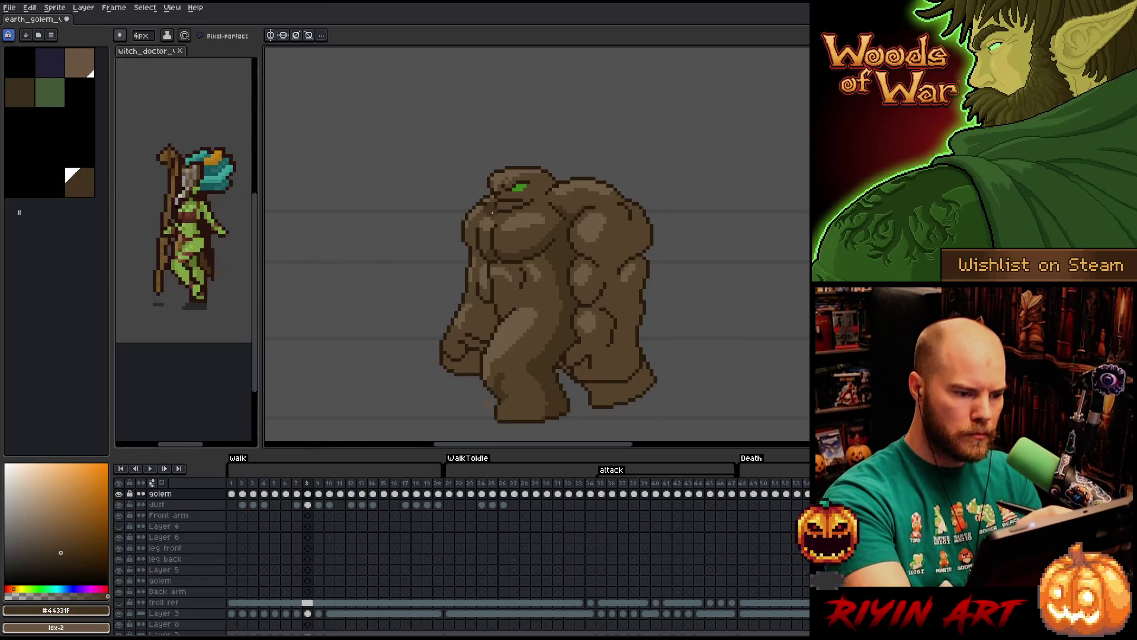
left_click(492, 246, "alt")
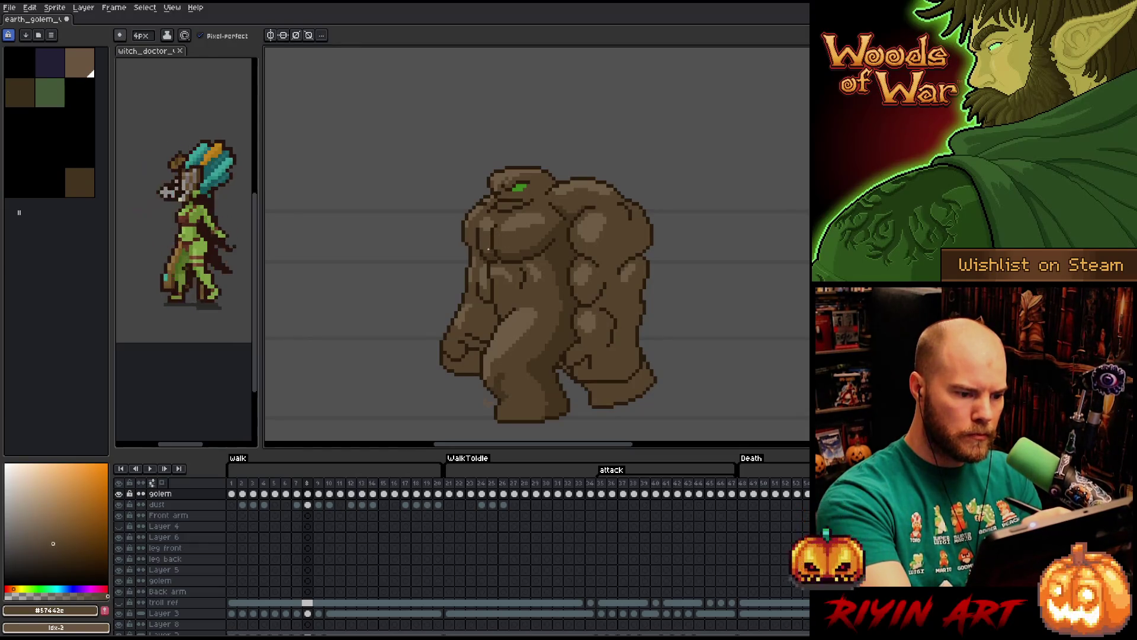
left_click(554, 229, "alt")
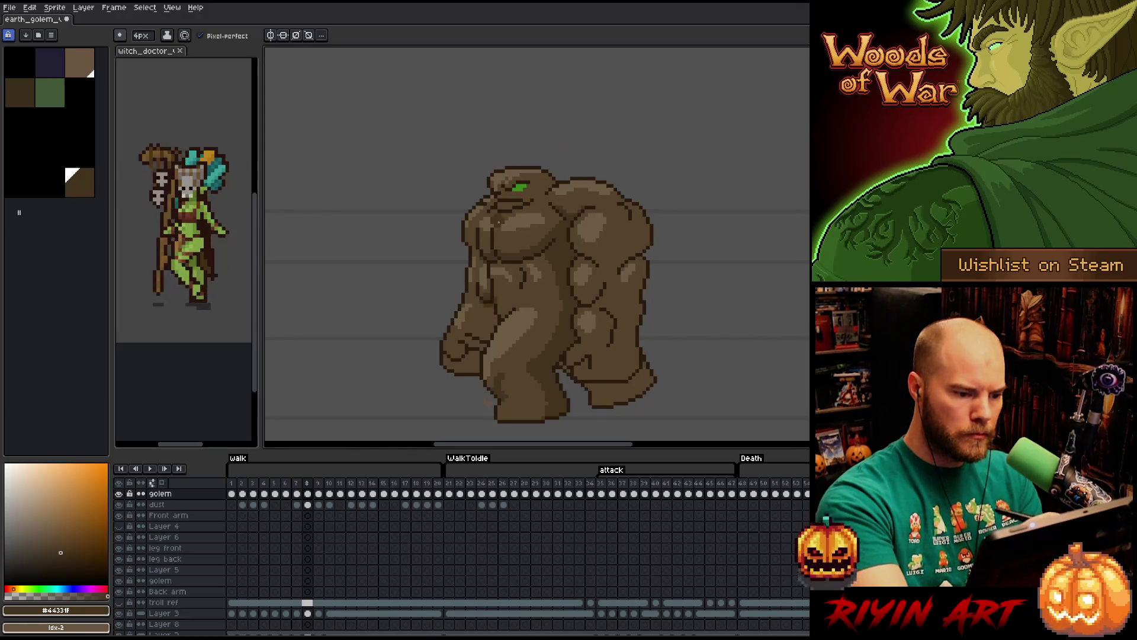
Alternate between #57442E and #44331F while refining the fist and front-leg shading.
left_click(495, 327, "alt")
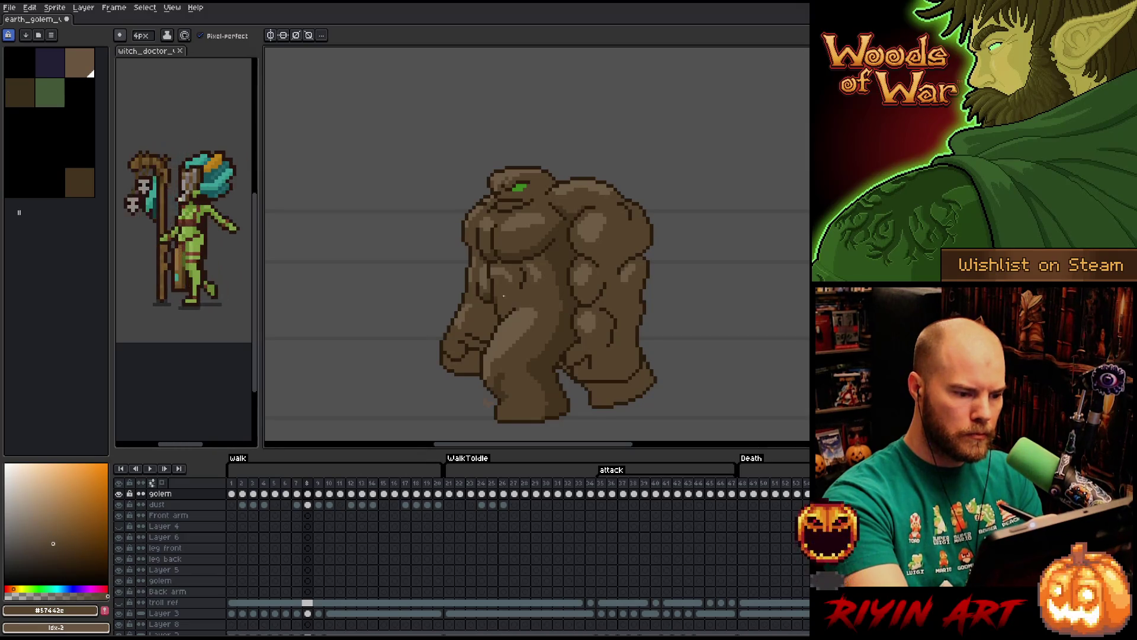
left_click(495, 338, "alt")
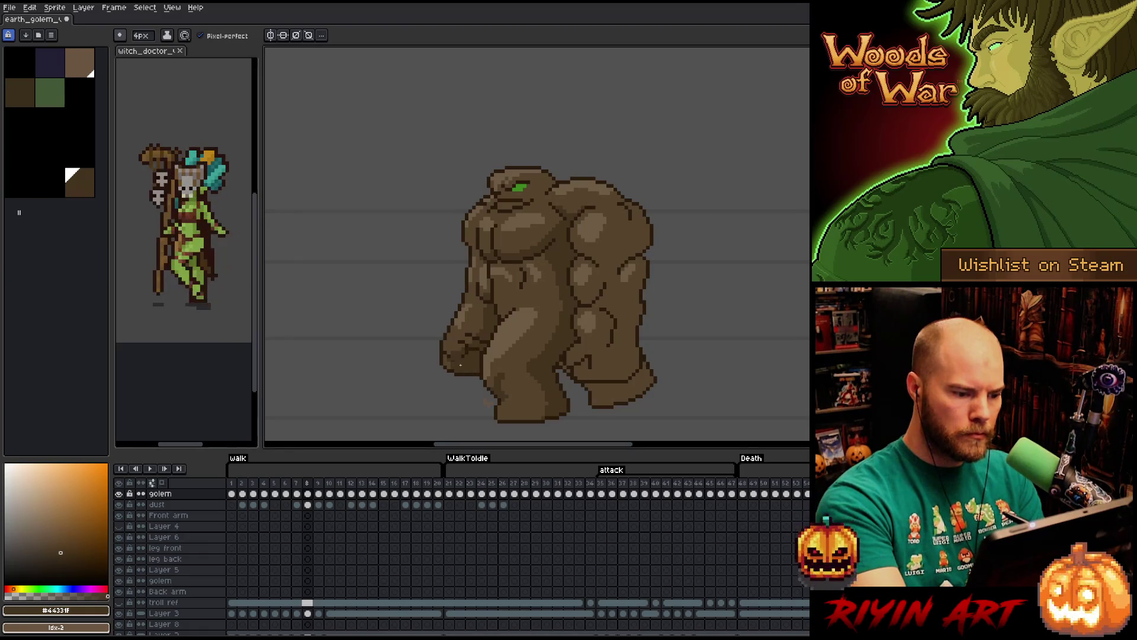
left_click(454, 364, "alt")
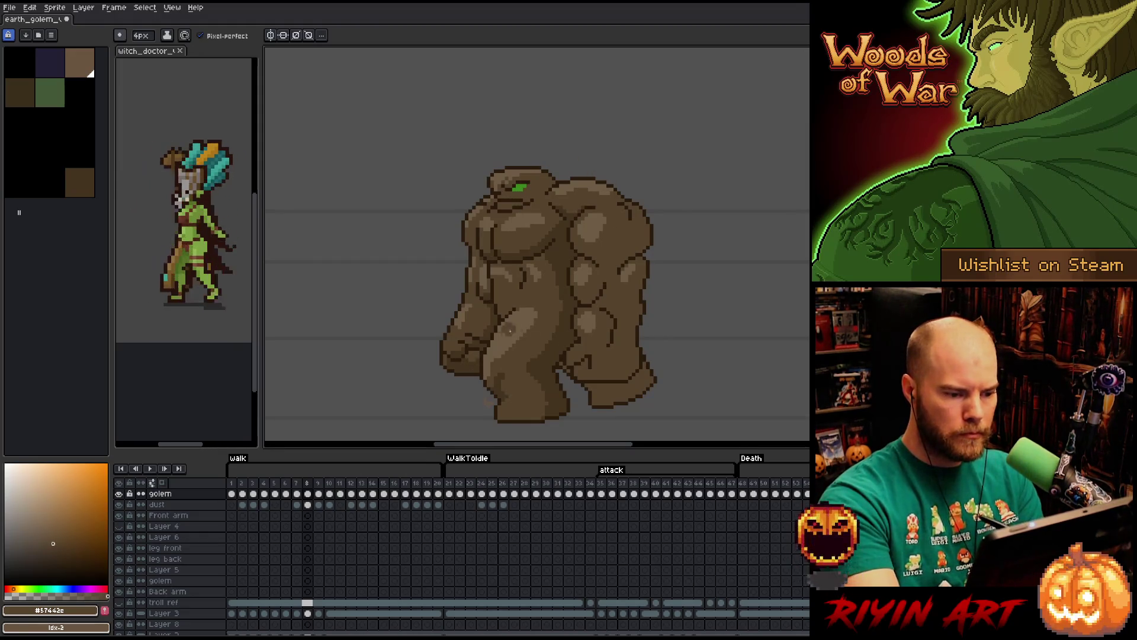
left_click(623, 267, "alt")
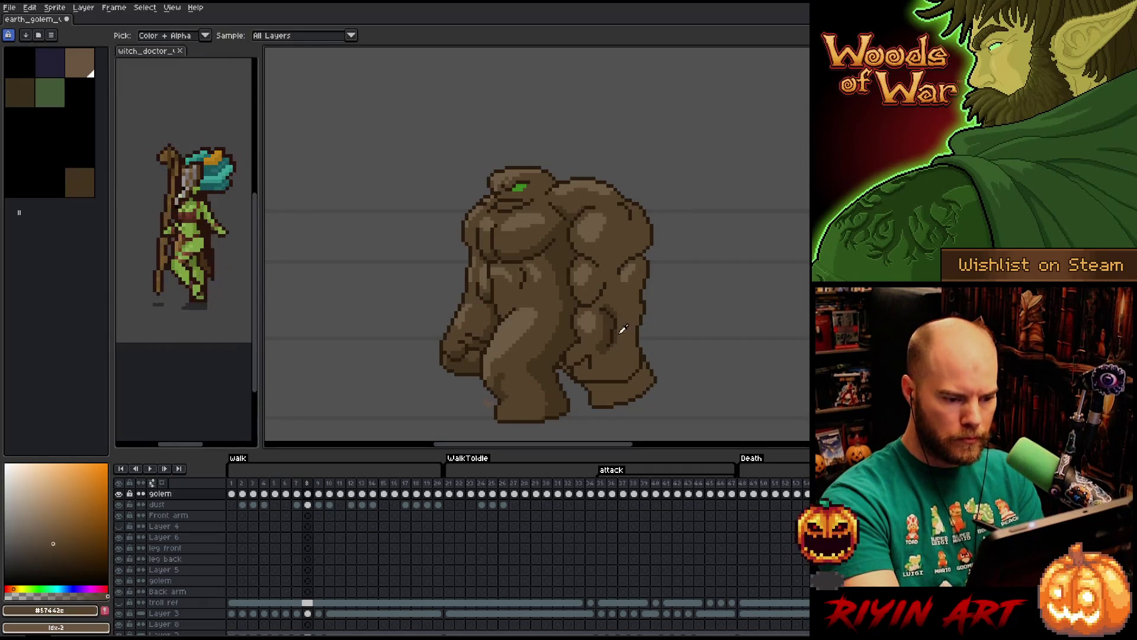
Switch between the mid and dark #44331F browns, then shrink the pencil to a single pixel.
left_click(625, 308, "alt")
left_click(612, 327, "alt")
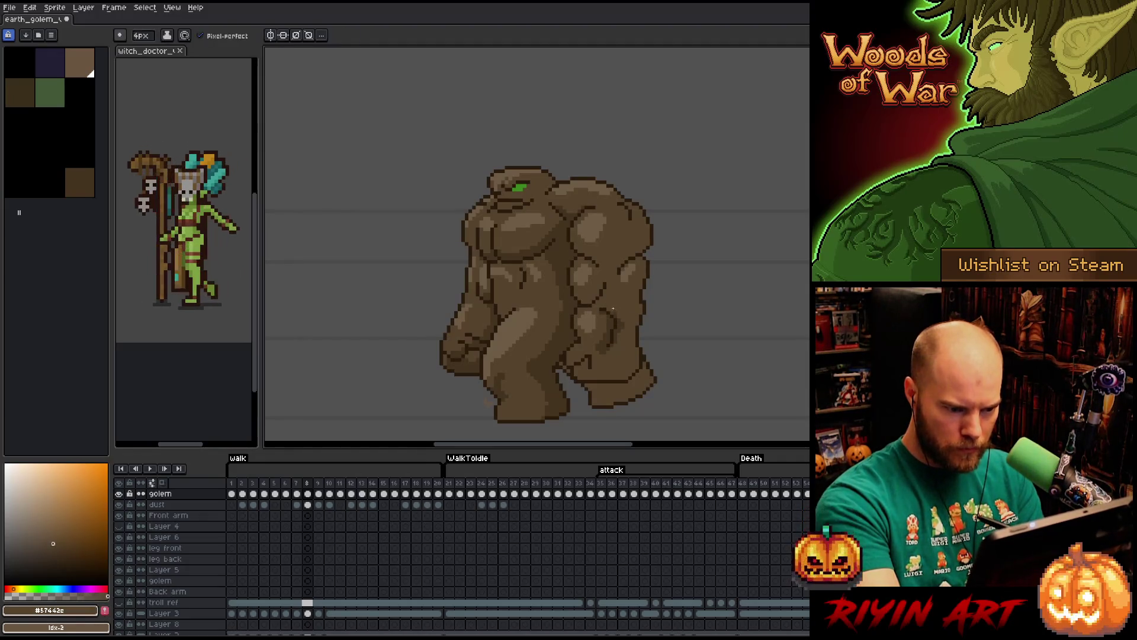
left_click(618, 353, "alt")
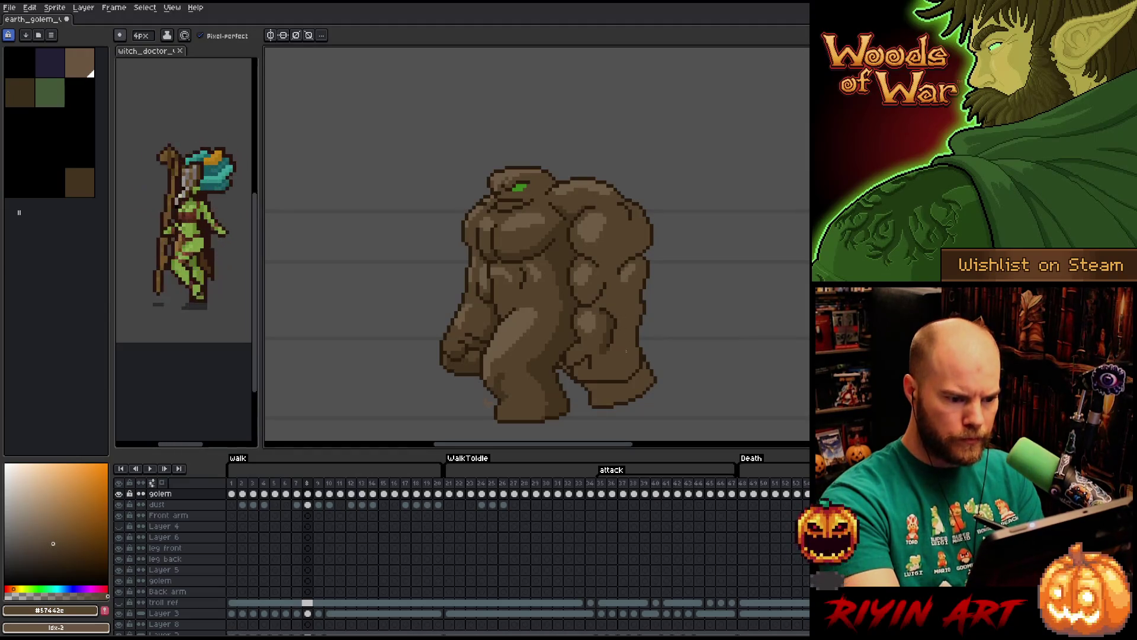
left_click(613, 329, "alt")
key("minus")
key("minus")
key("minus")
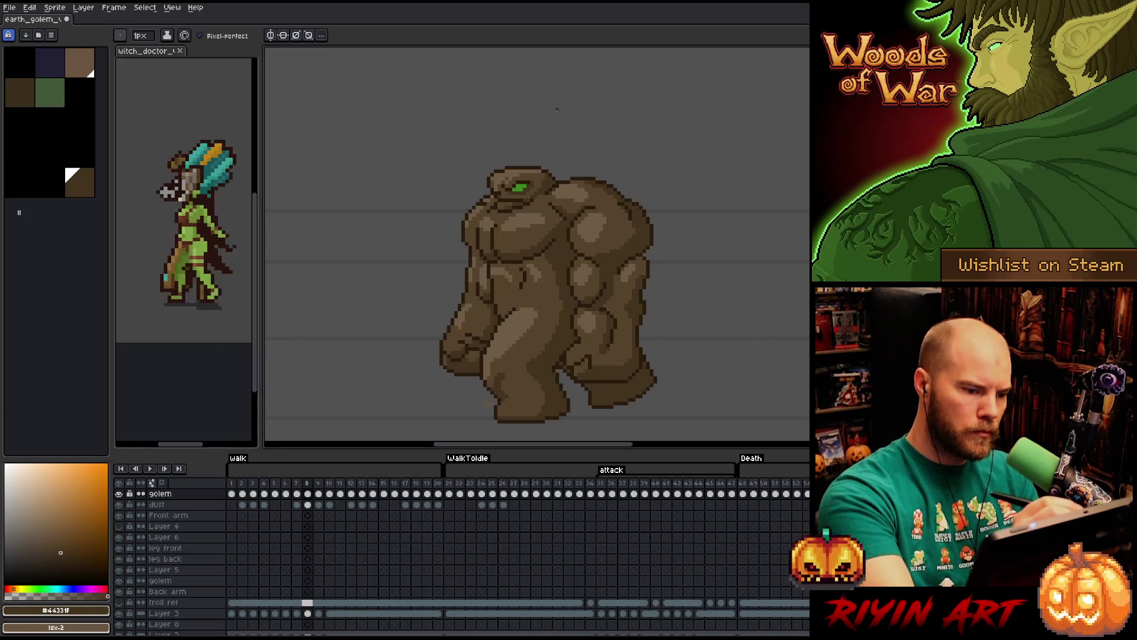
Alternate #57442E and #44331F samples while repainting the chest and torso shading.
left_click(539, 164, "alt")
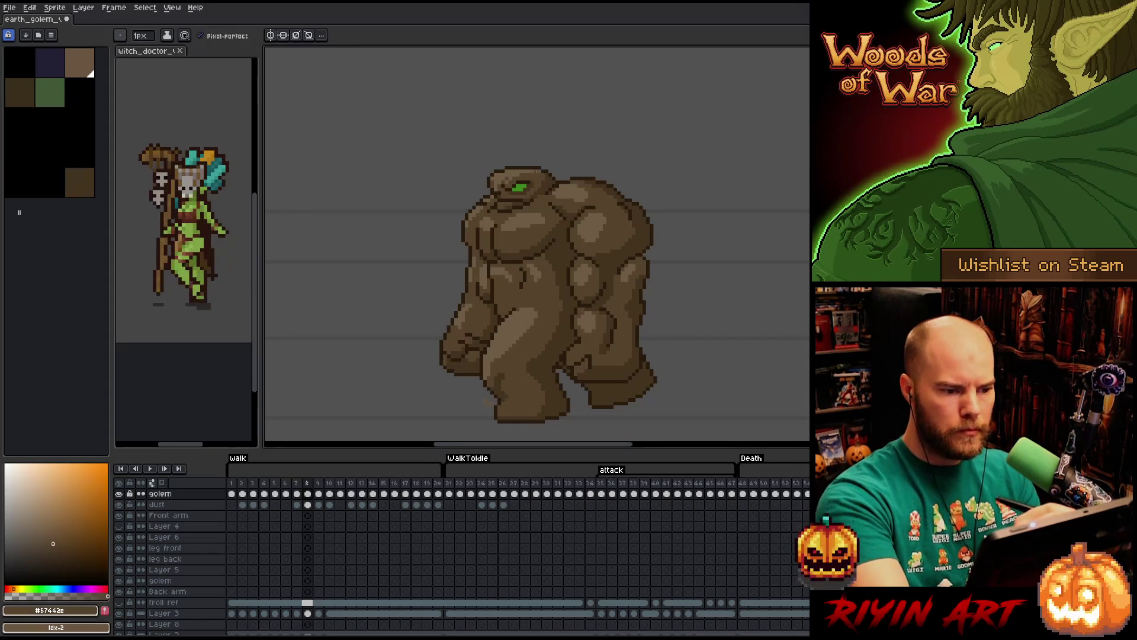
left_click(550, 162, "alt")
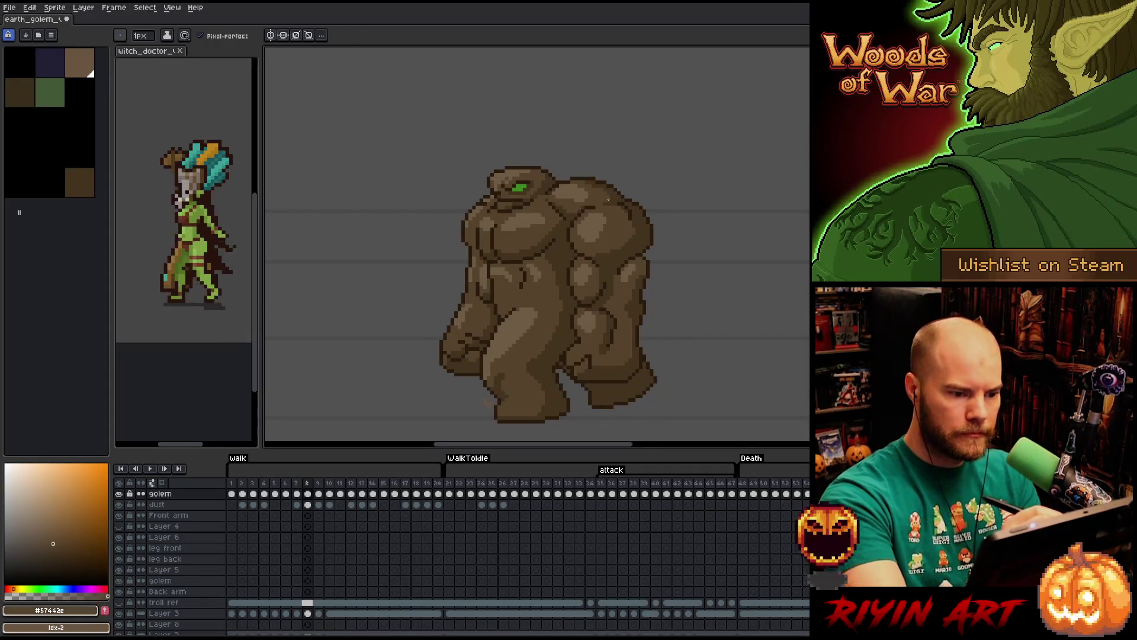
left_click(620, 191, "alt")
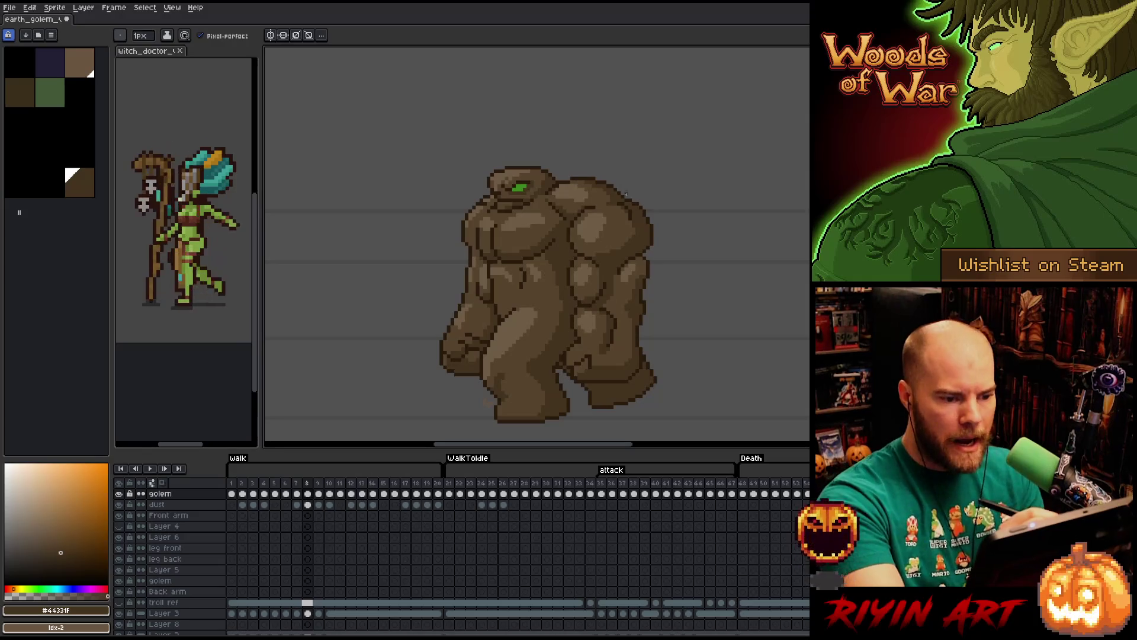
left_click(626, 207, "alt")
left_click(630, 216, "alt")
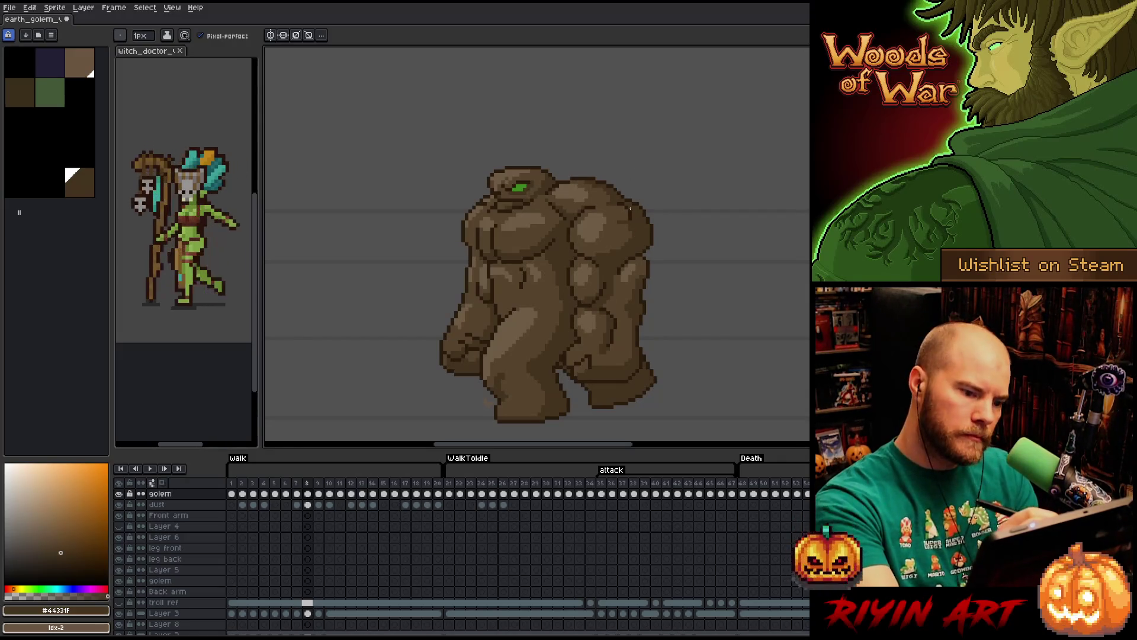
left_click(625, 239, "alt")
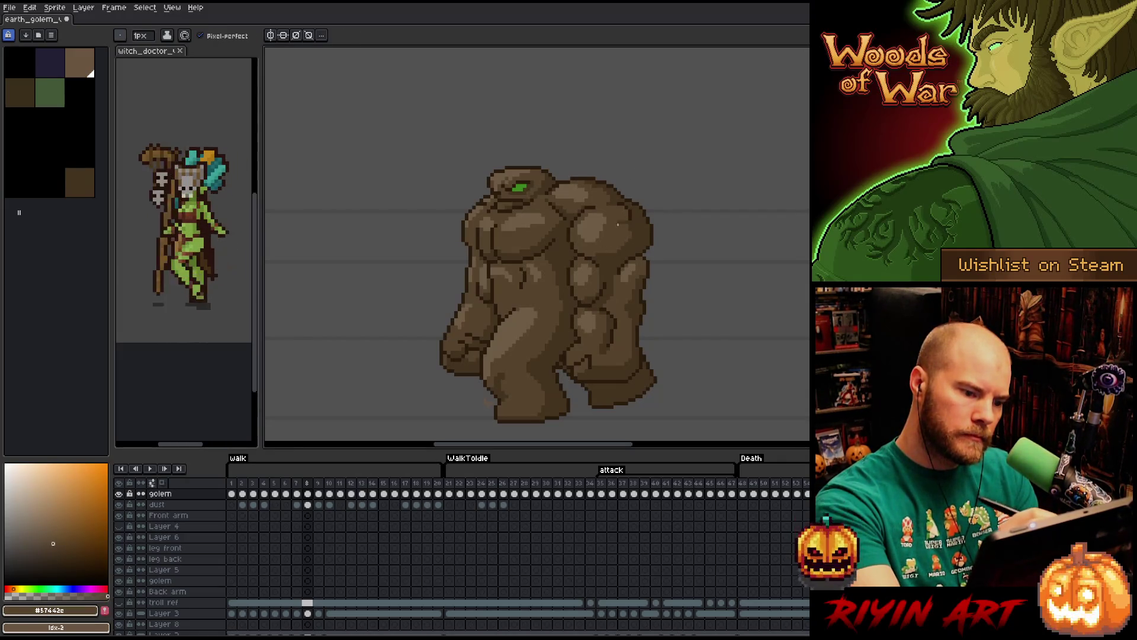
left_click(630, 216, "alt")
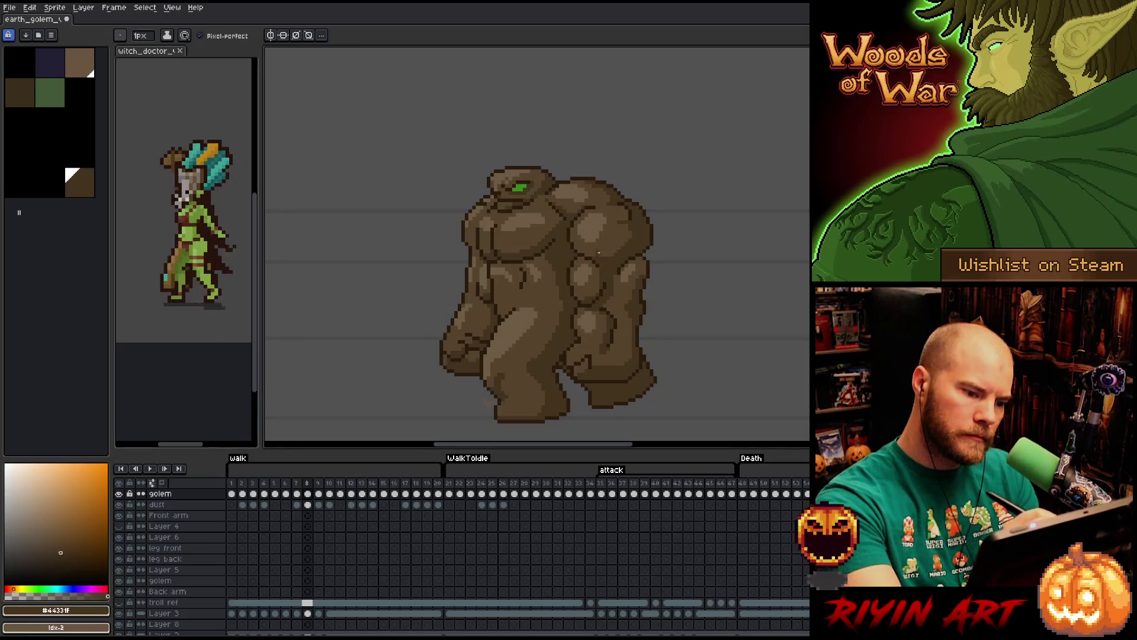
Swap between the light, mid and dark shadow browns while reshading the upper arm.
left_click(487, 405, "alt")
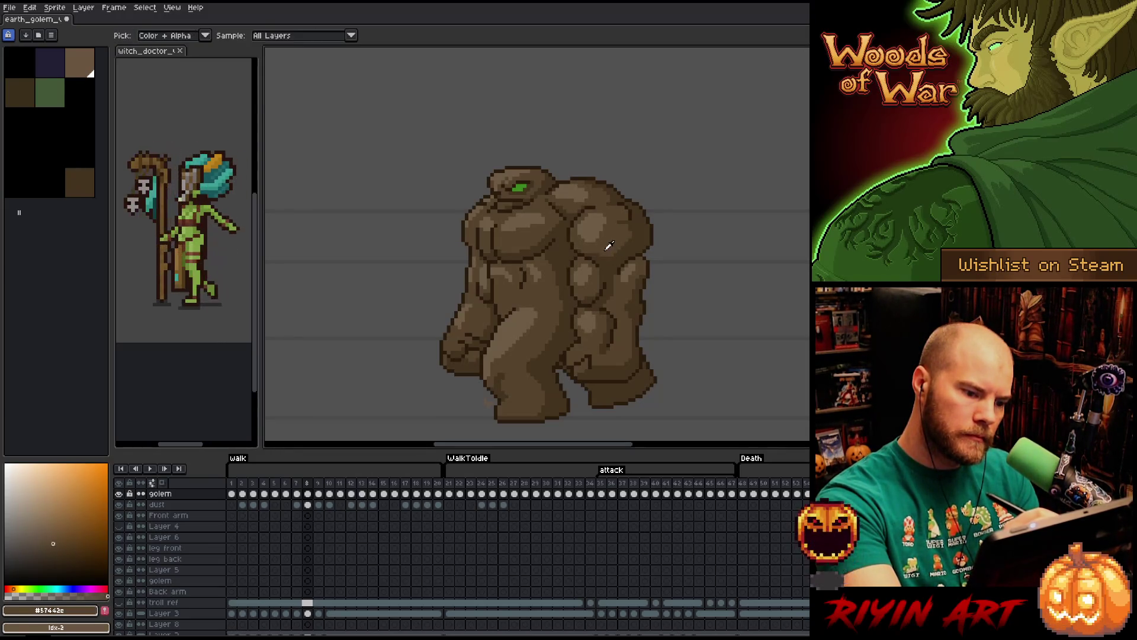
left_click(623, 216, "alt")
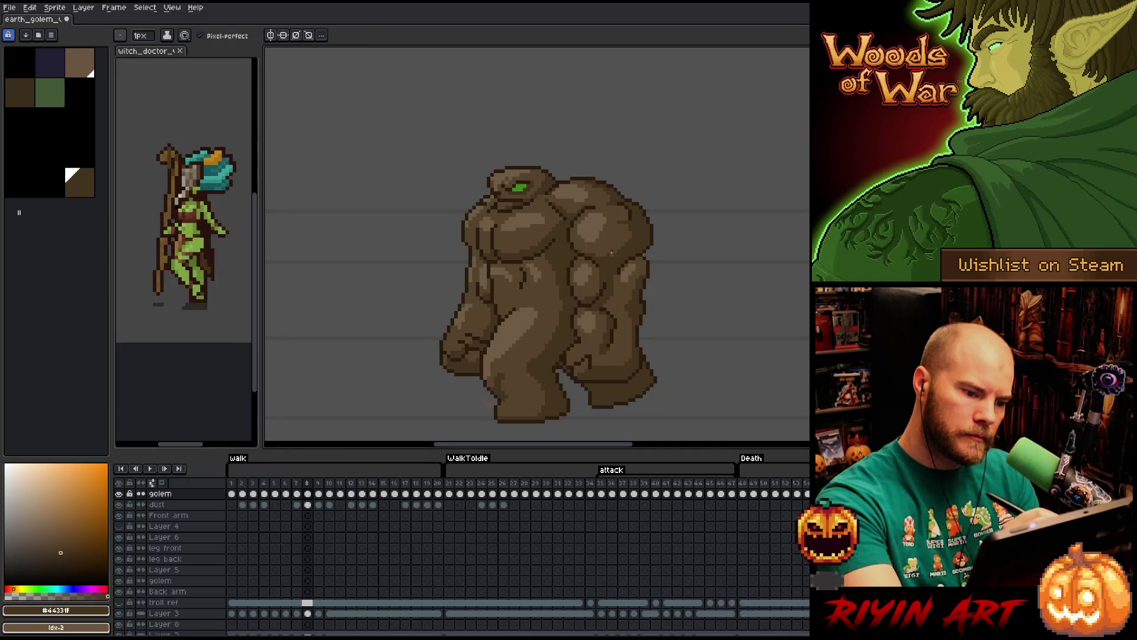
left_click(625, 207, "alt")
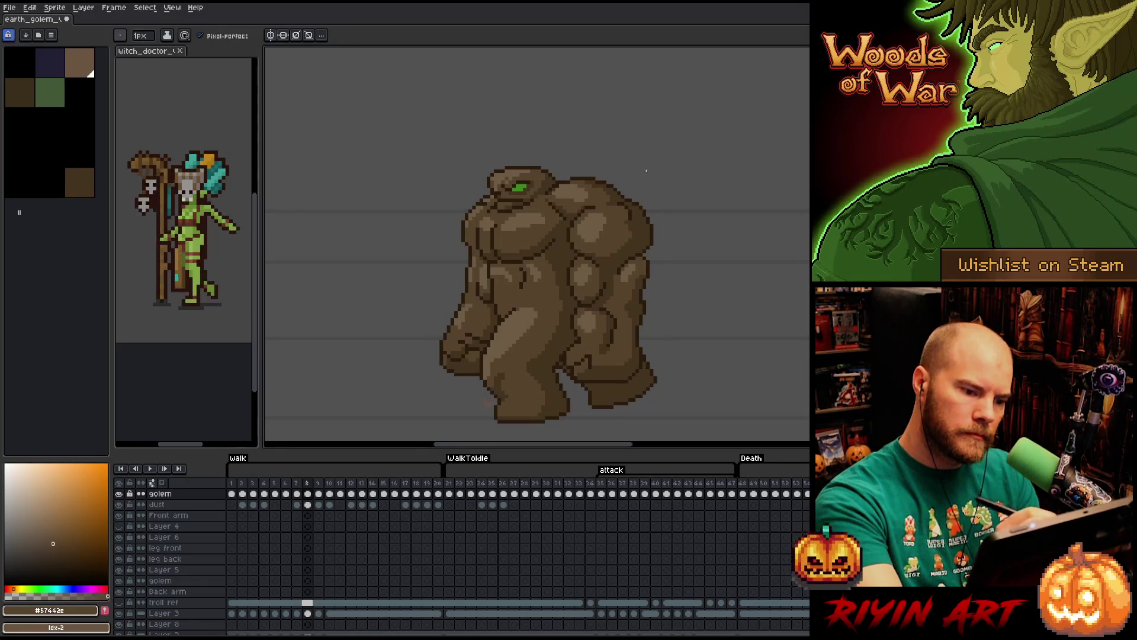
left_click(492, 404, "alt")
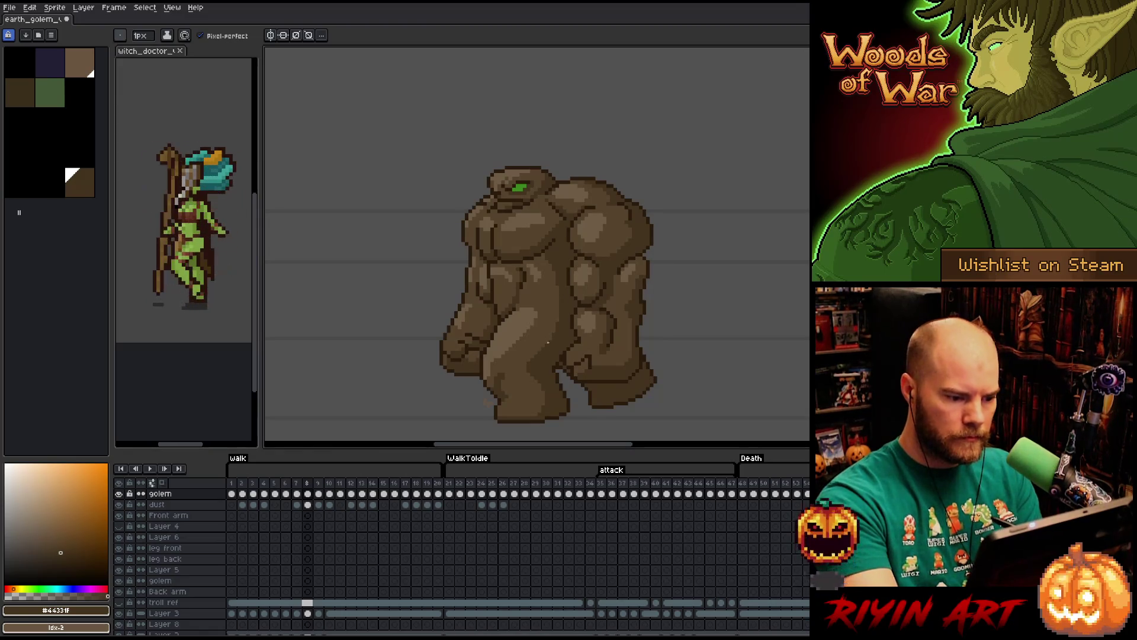
left_click(516, 321, "alt")
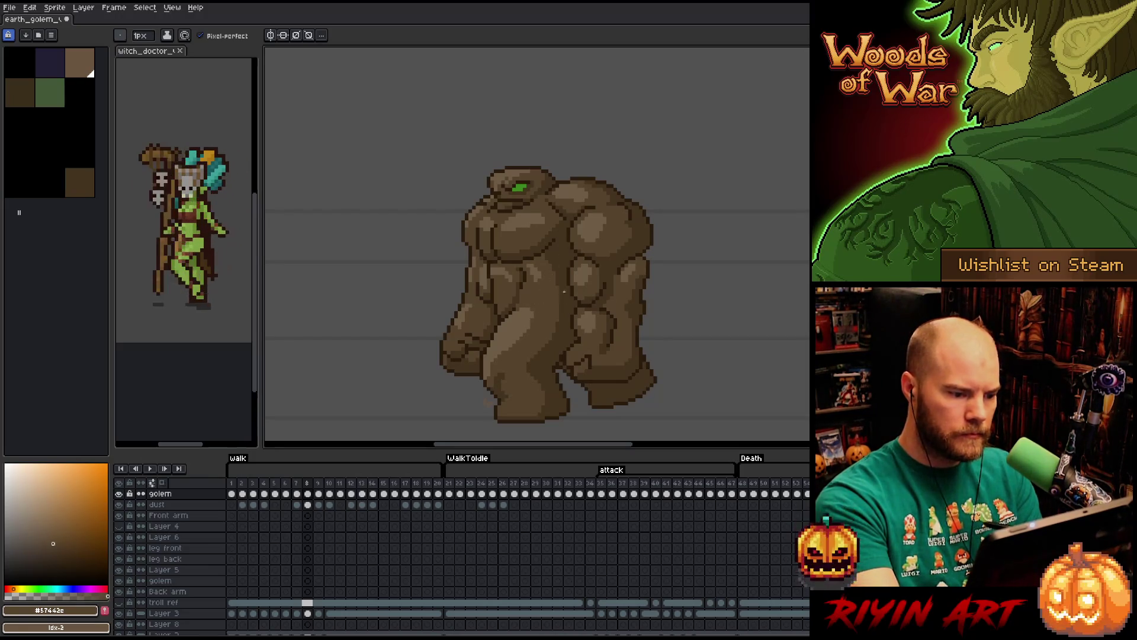
left_click(563, 309, "alt")
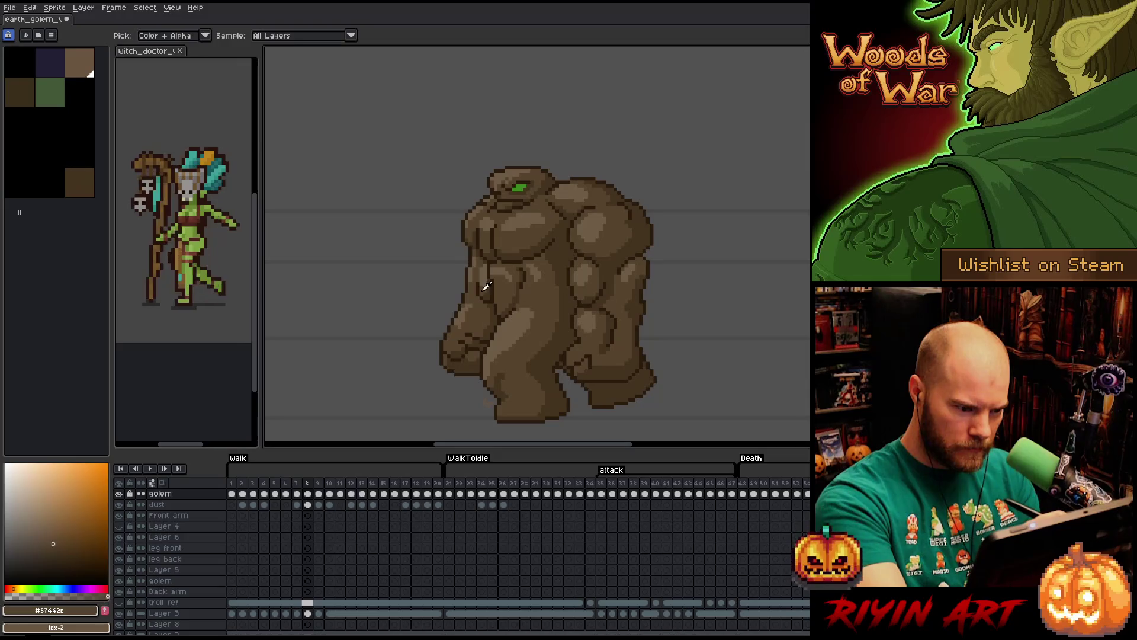
Add very dark shadows and light highlights to the front arm using sampled browns.
left_click(534, 266, "alt")
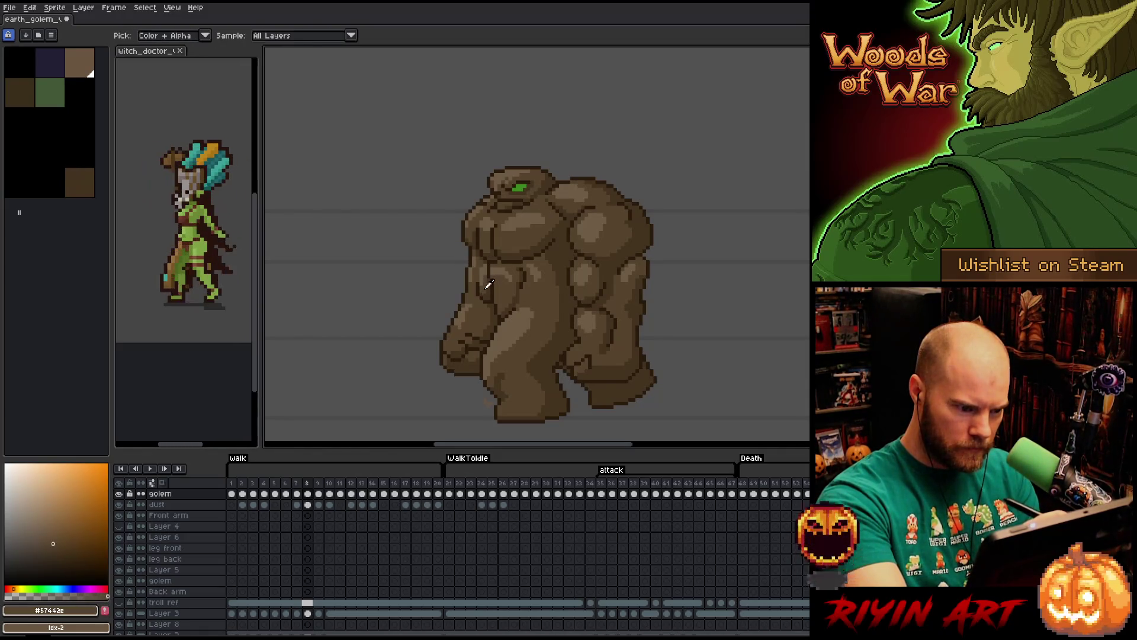
left_click(442, 352, "alt")
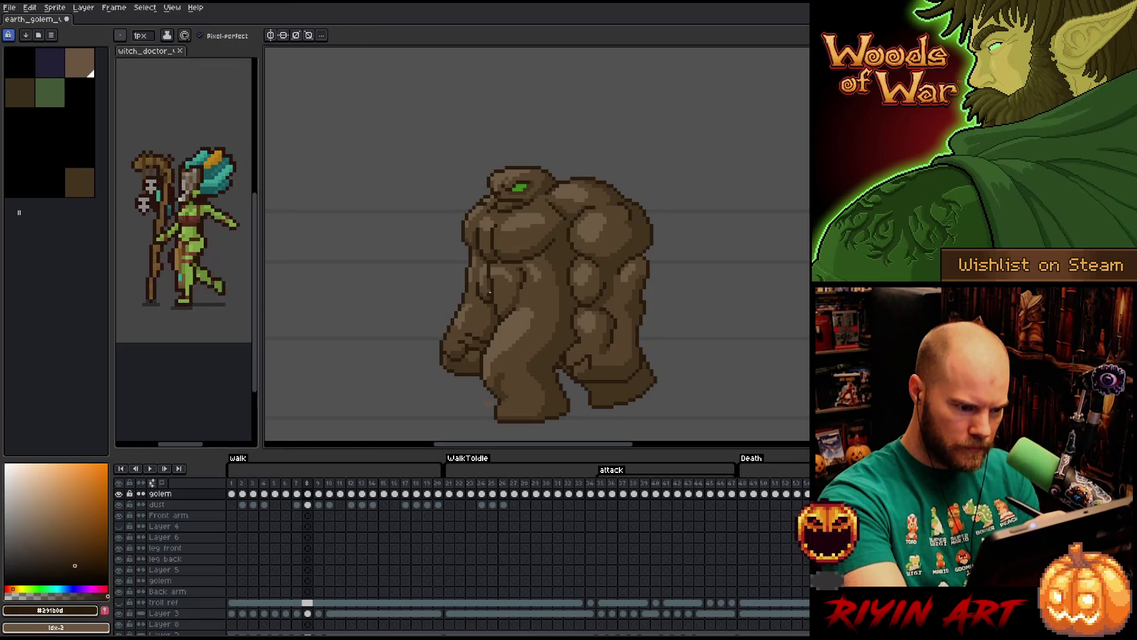
left_click(490, 283, "alt")
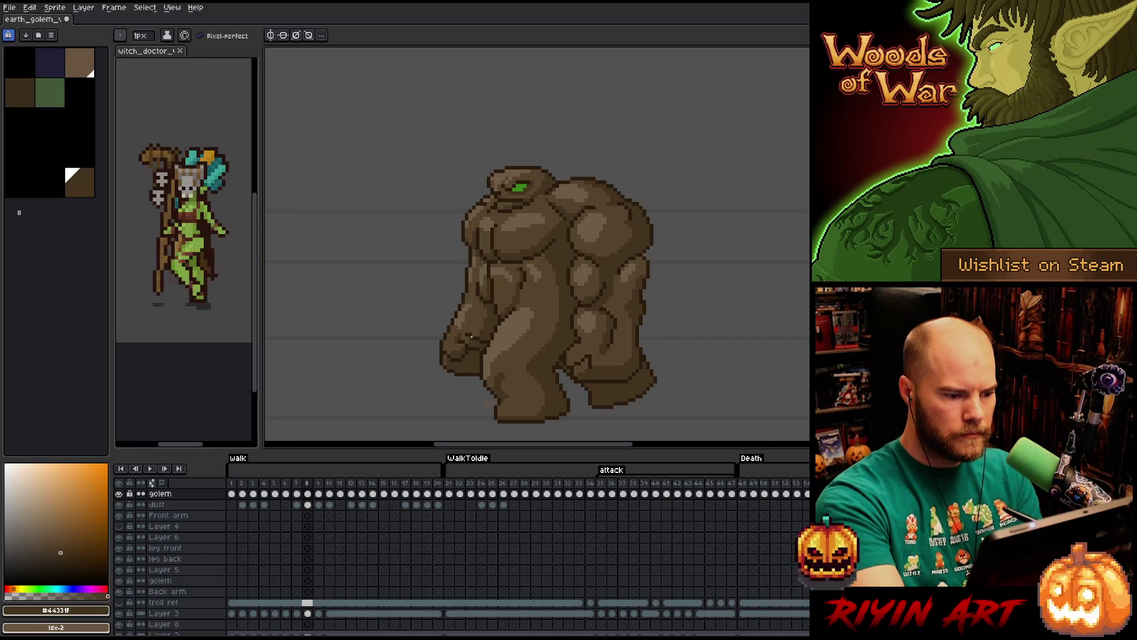
left_click(533, 294, "alt")
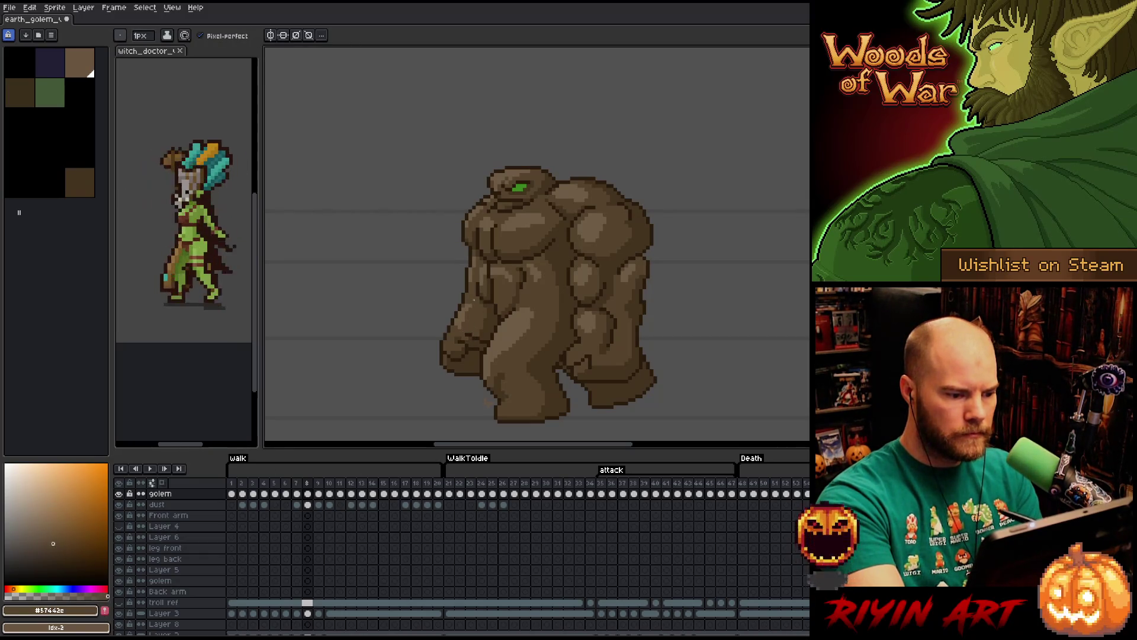
key("alt")
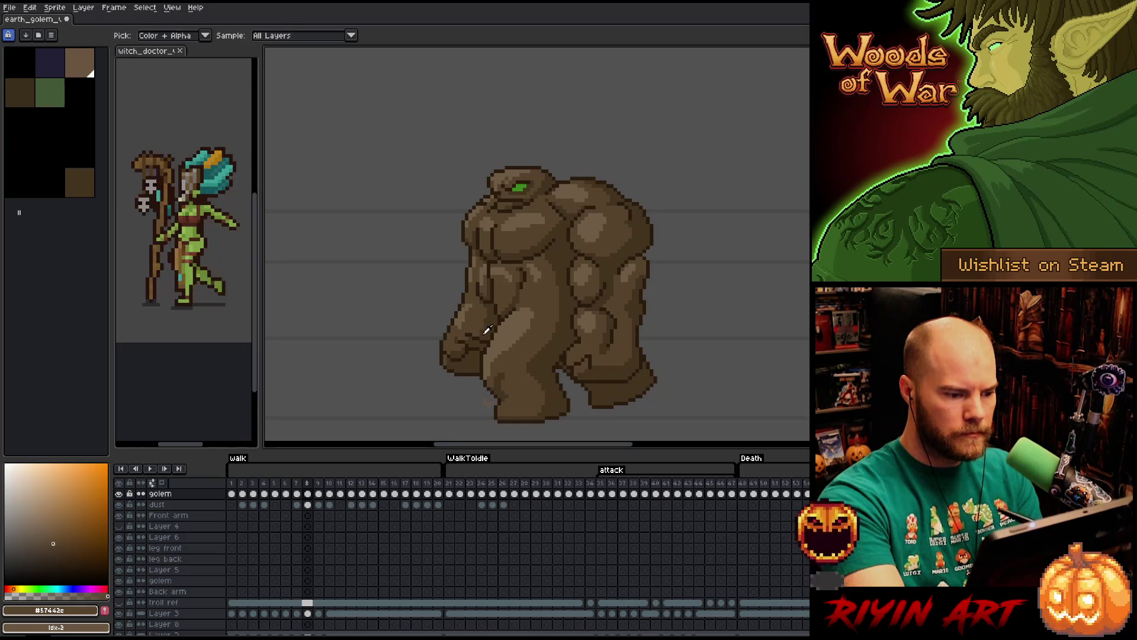
left_click(495, 319, "alt")
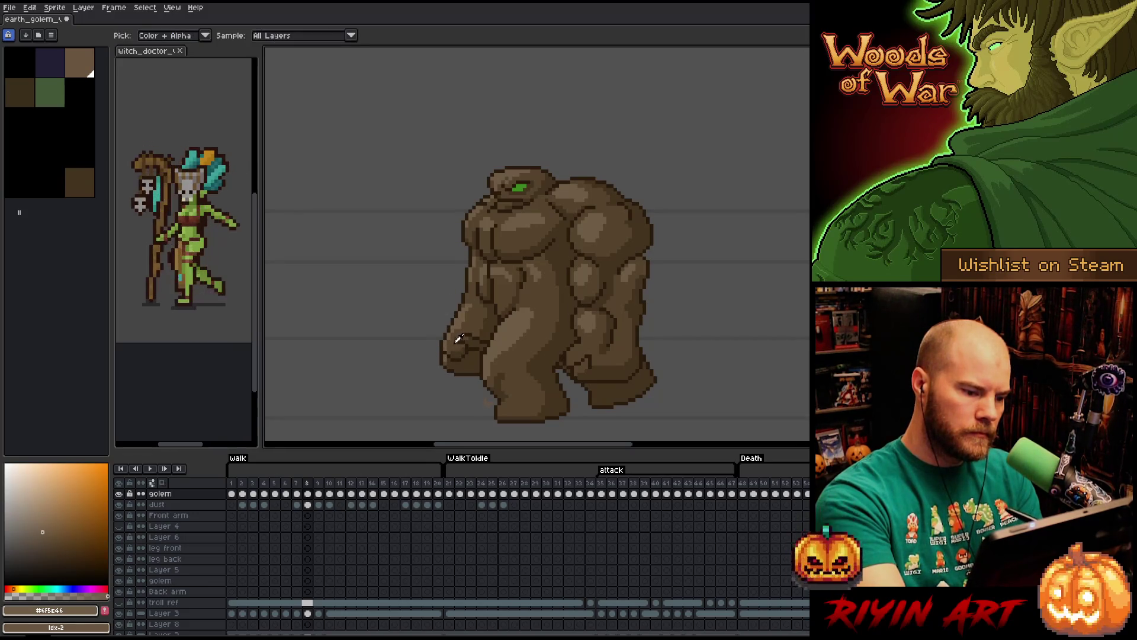
left_click(459, 339, "alt")
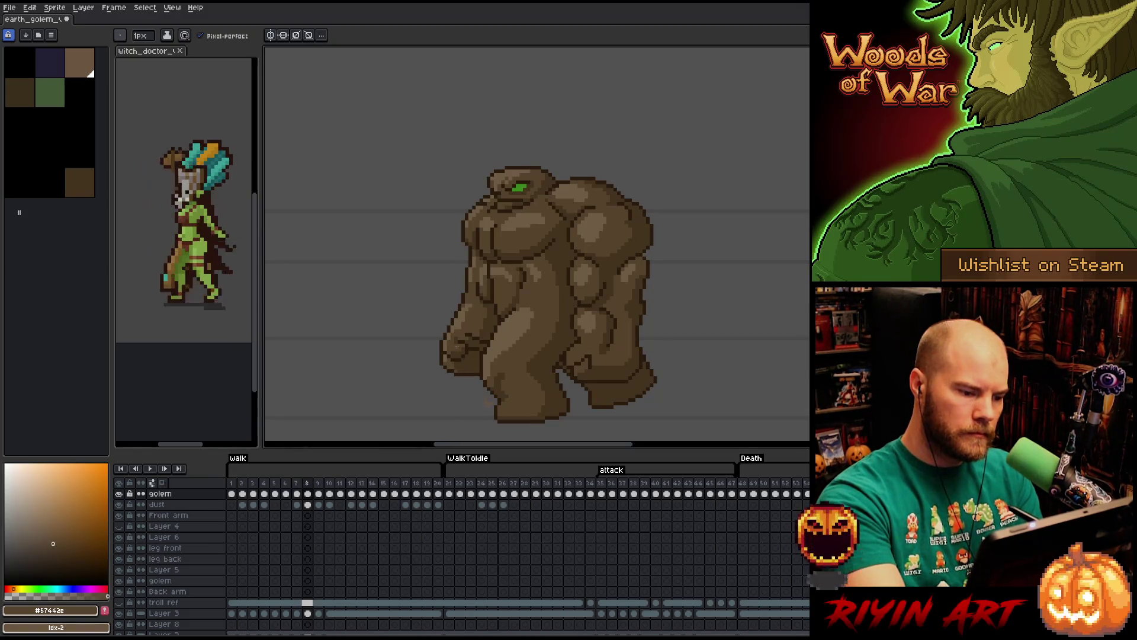
Refine the hand with mid-tone, highlight and dark #44331F brown touches.
left_click(455, 368, "alt")
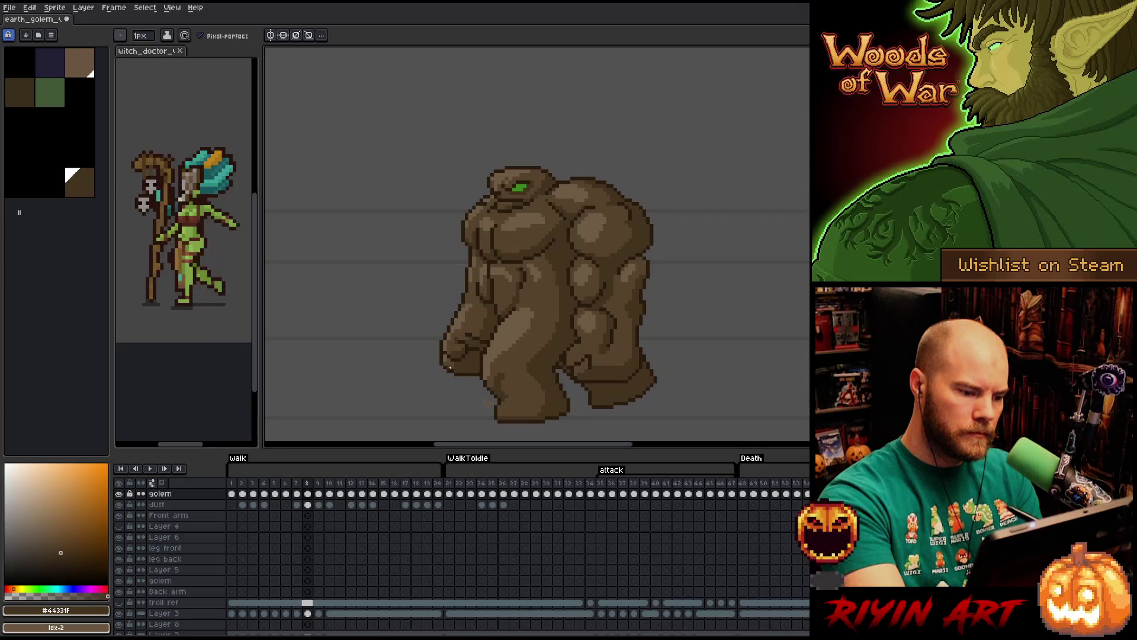
left_click(456, 368, "alt")
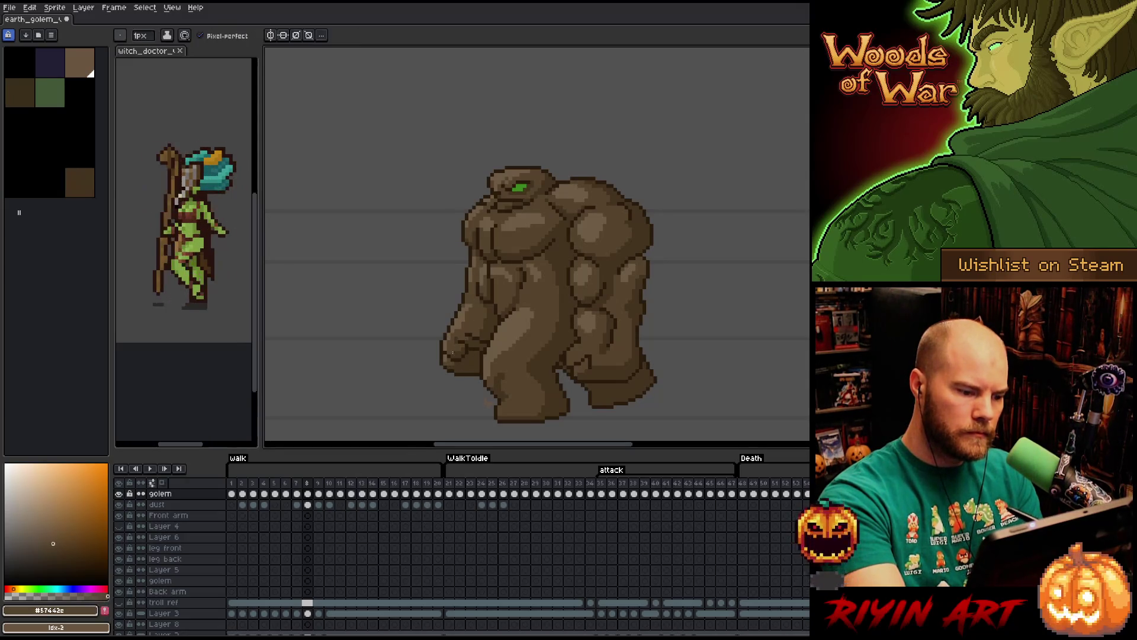
left_click(464, 326, "alt")
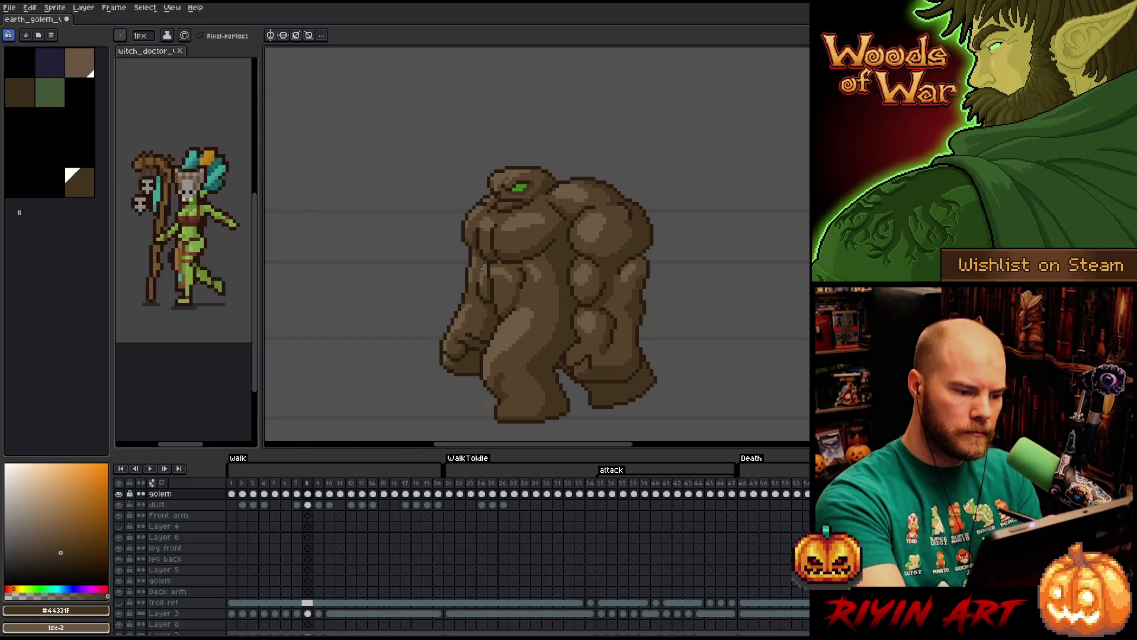
left_click(459, 330, "alt")
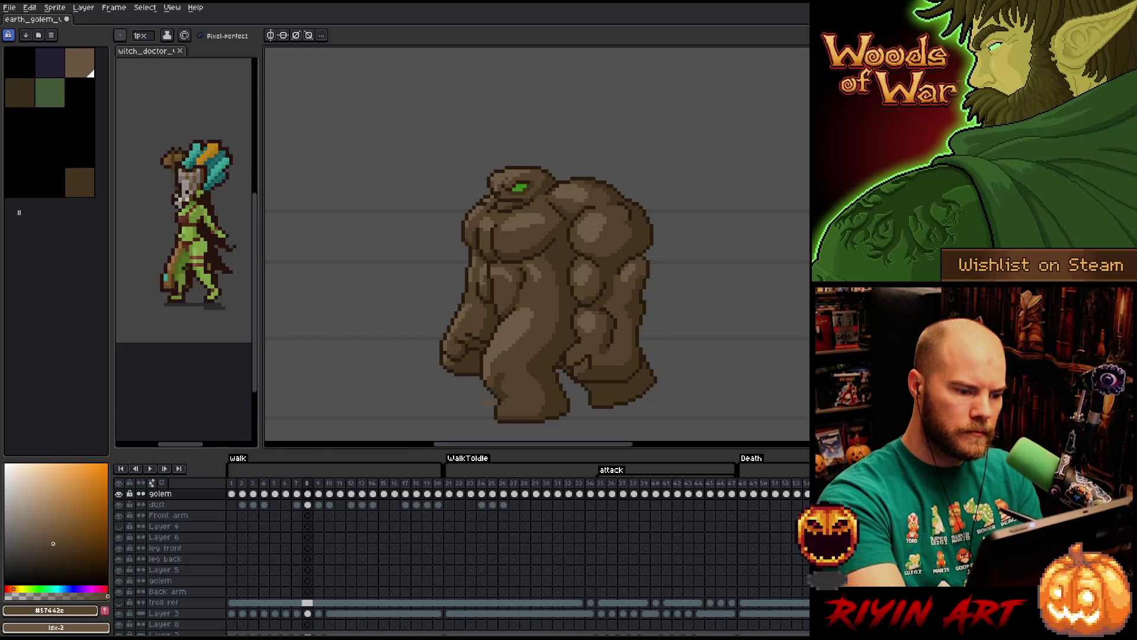
left_click(469, 299, "alt")
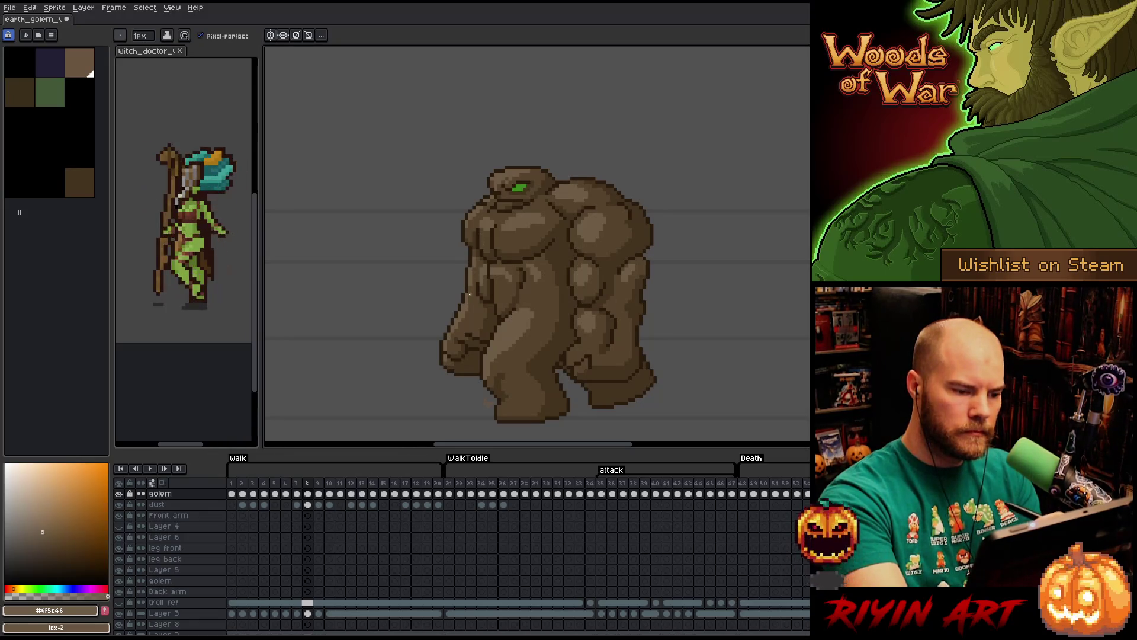
left_click(459, 330, "alt")
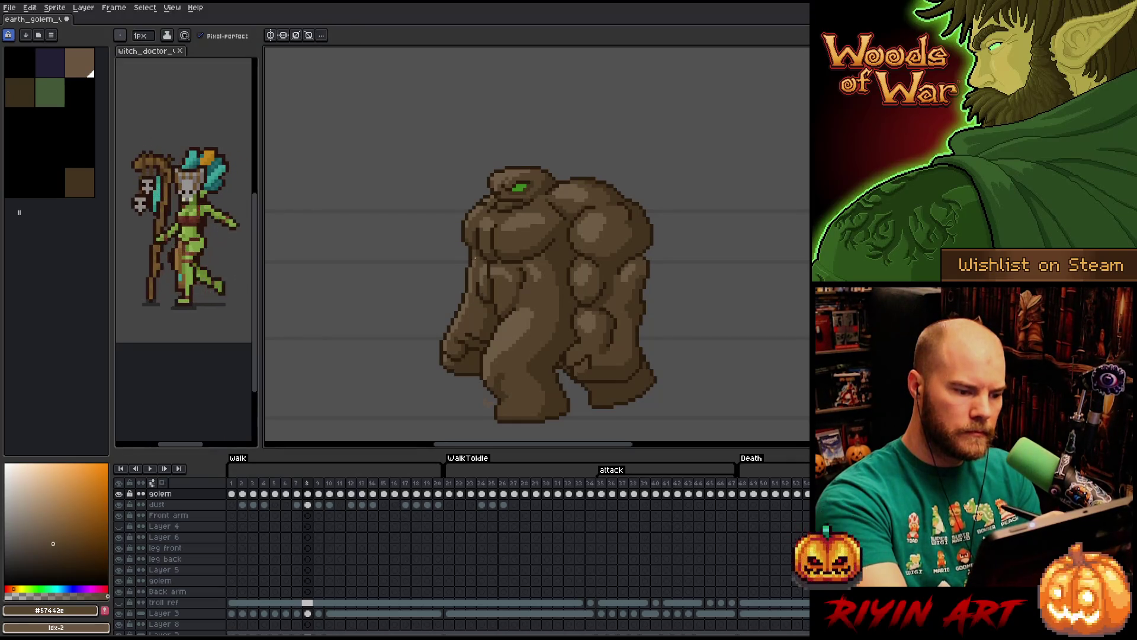
left_click(511, 172, "alt")
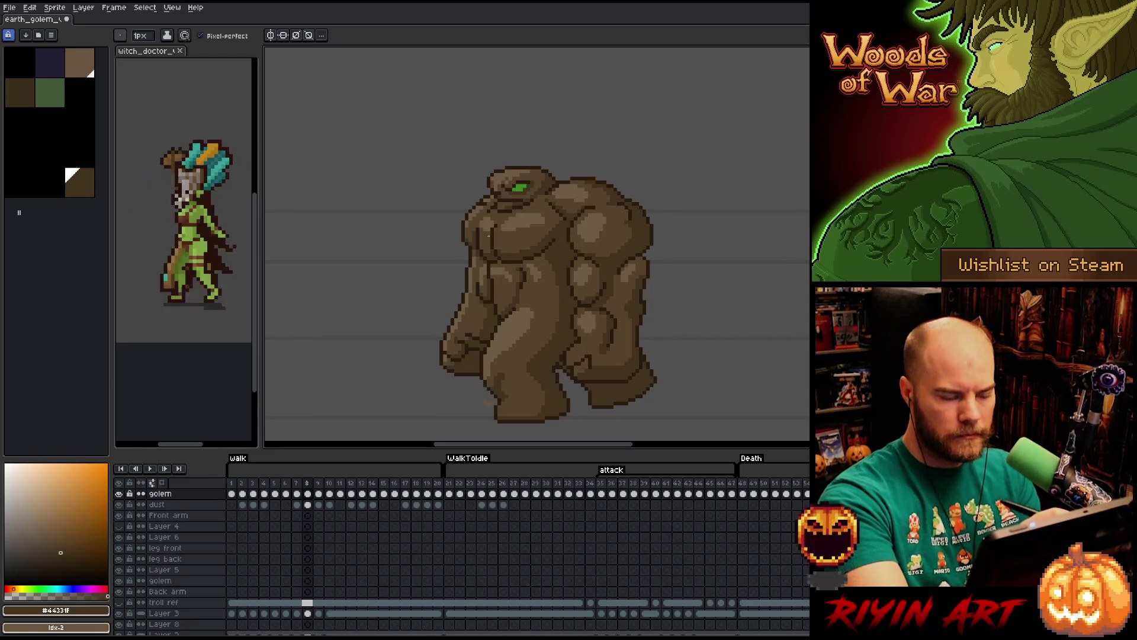
Cycle through lighter, dark and mid browns, settling on the darker palette brown.
left_click(480, 261, "alt")
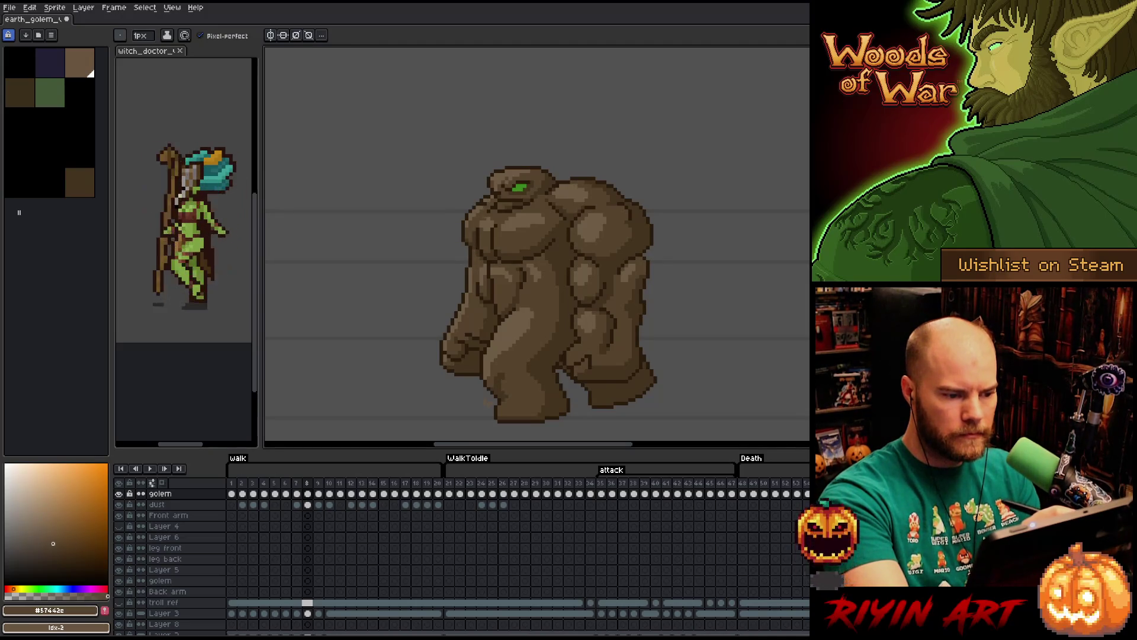
left_click(480, 232, "alt")
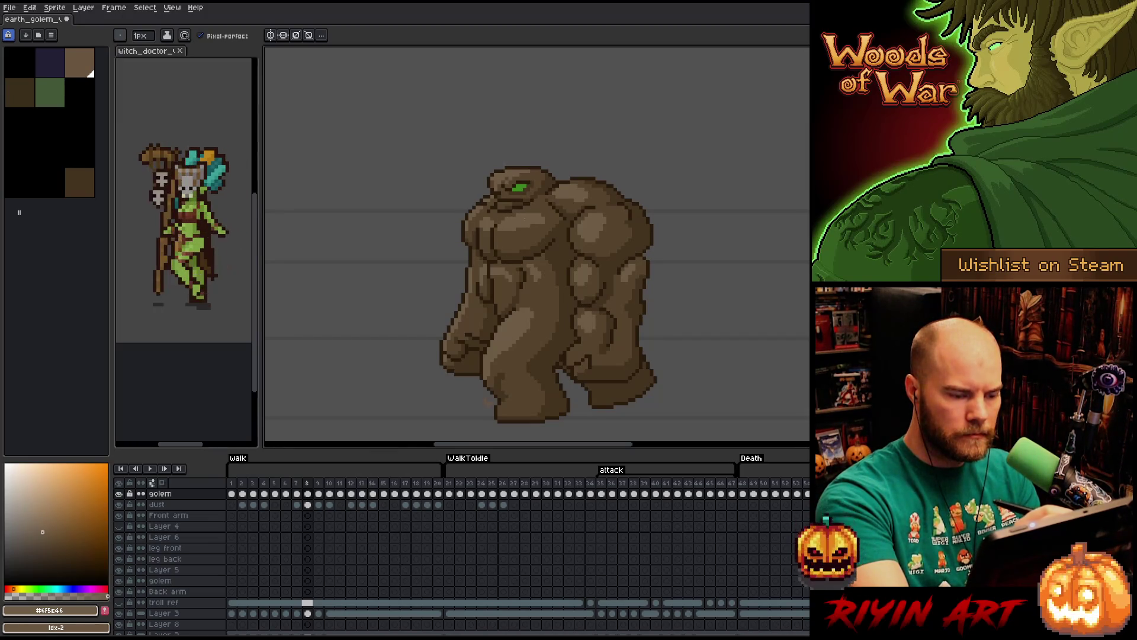
left_click(539, 228, "alt")
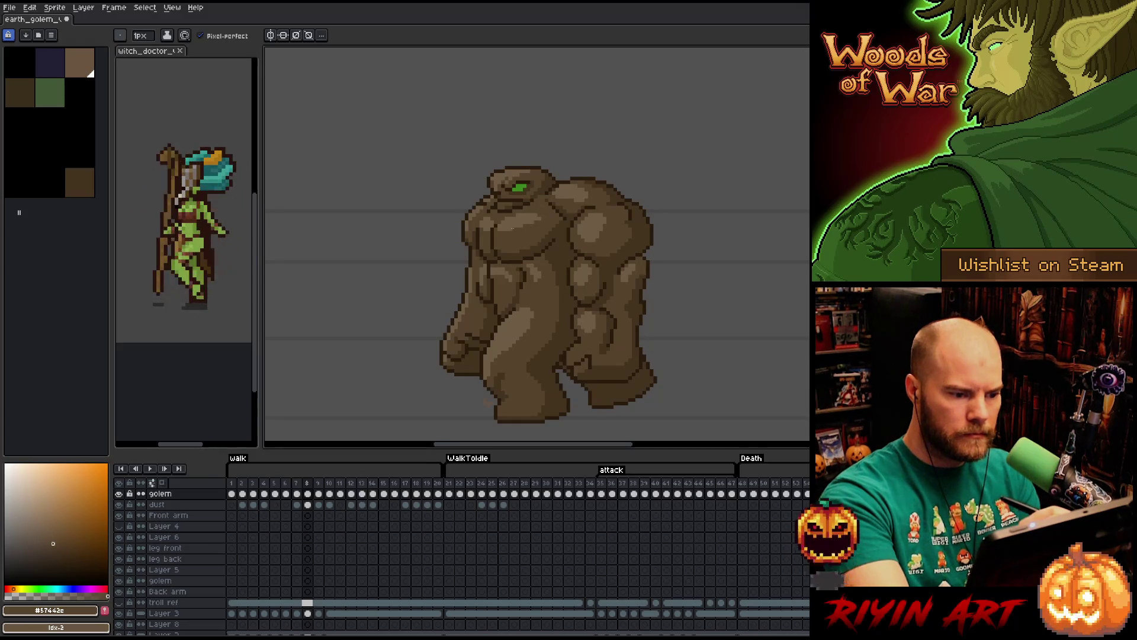
left_click(498, 235, "alt")
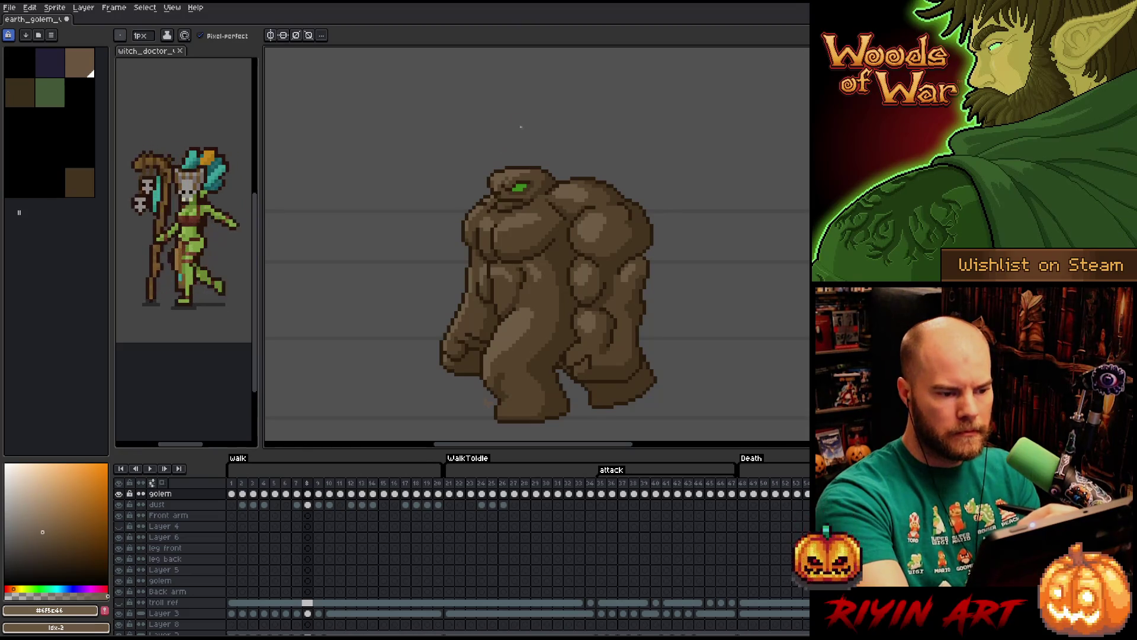
left_click(80, 182)
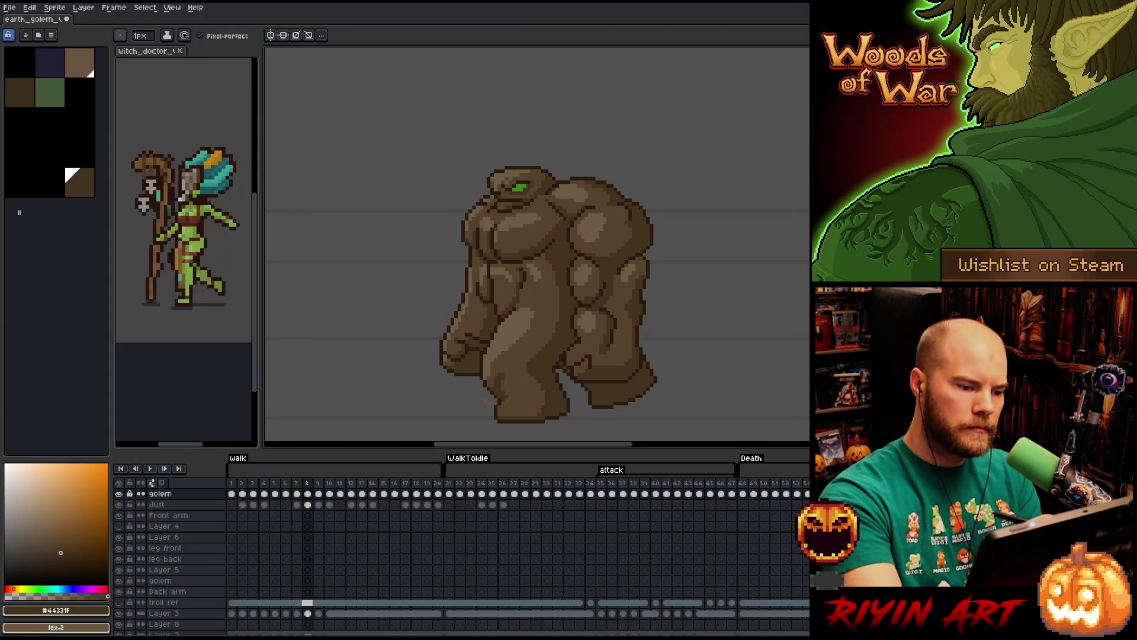
Sample the golem's mid-tone, choose a darker brown, and start Replace Color.
key("alt")
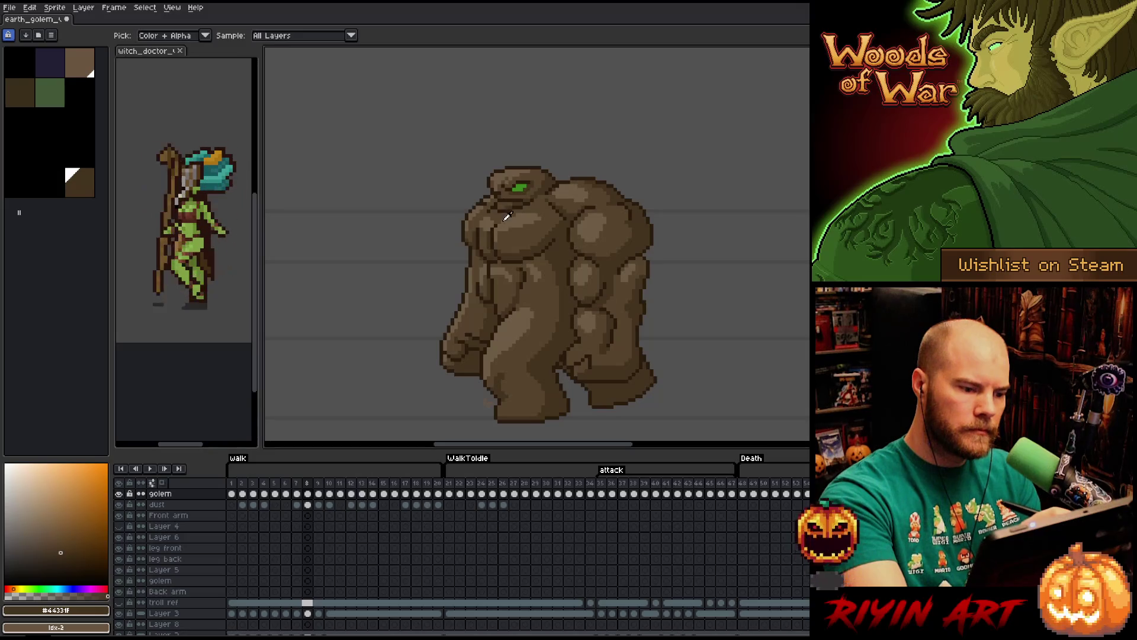
left_click(495, 216, "alt")
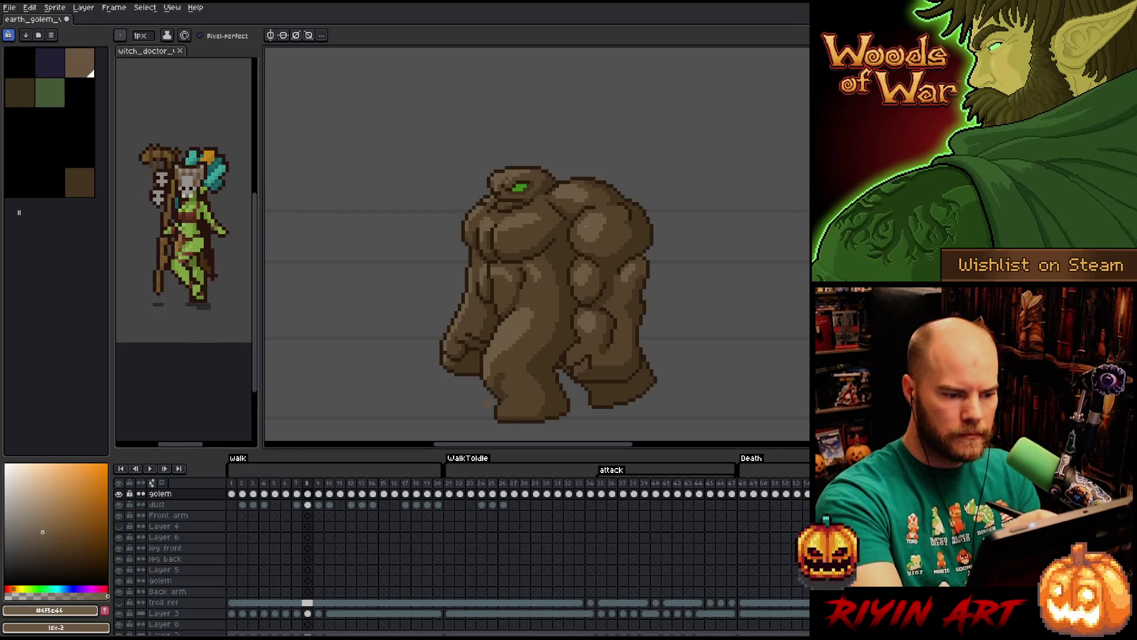
left_click(540, 258, "alt")
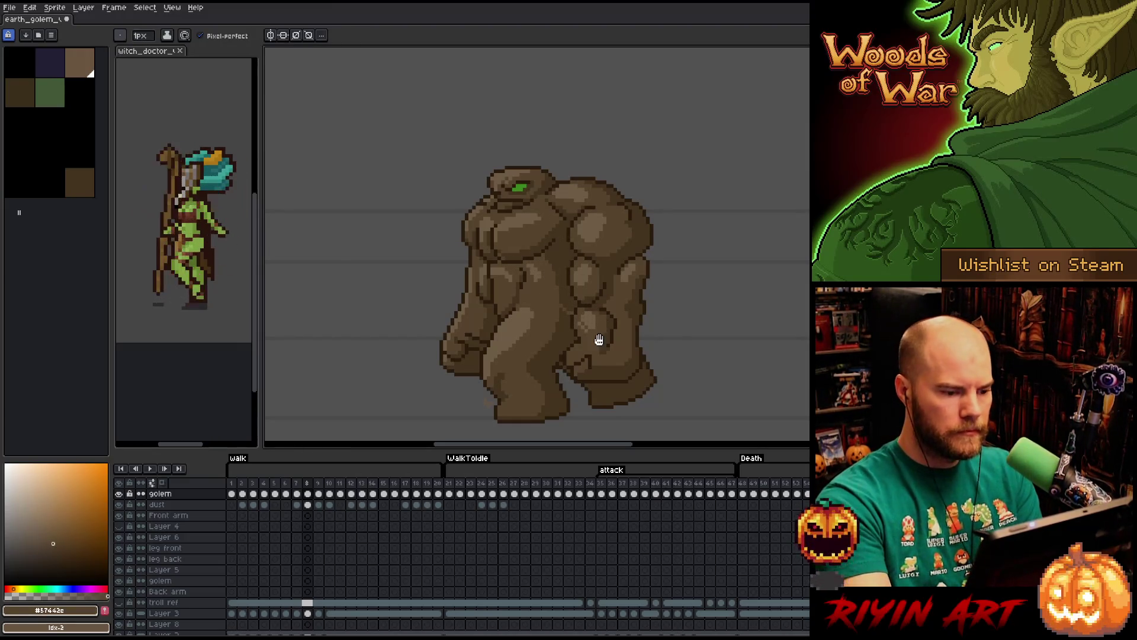
key("shift+r")
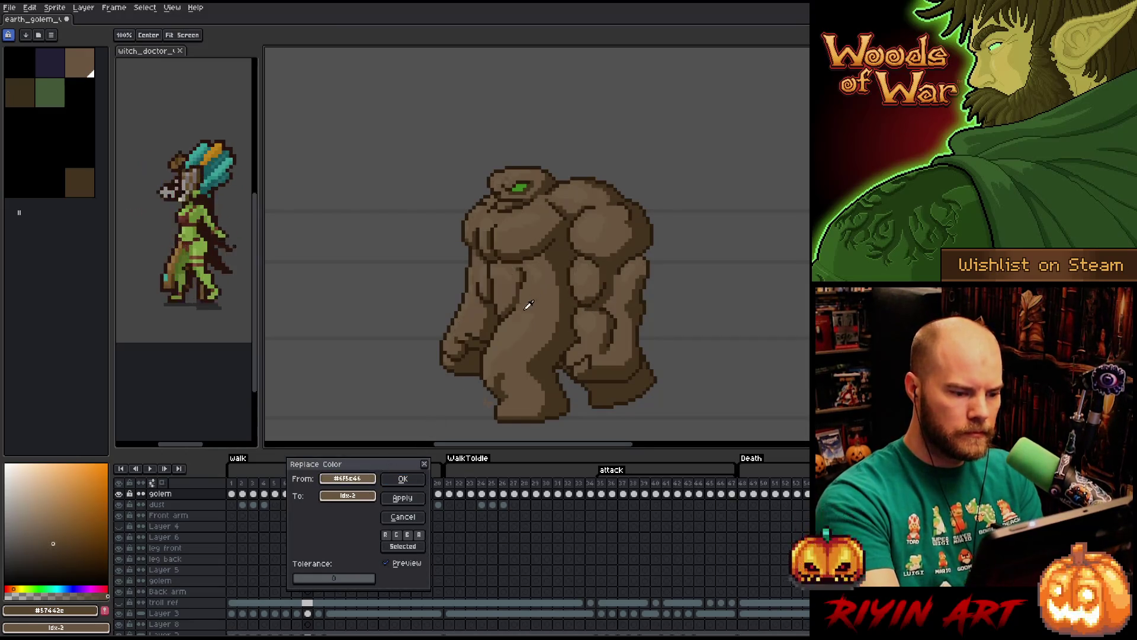
Set From to the mid-tone and To to the dark brown, raising its HSV brightness and lowering saturation.
left_click(459, 374)
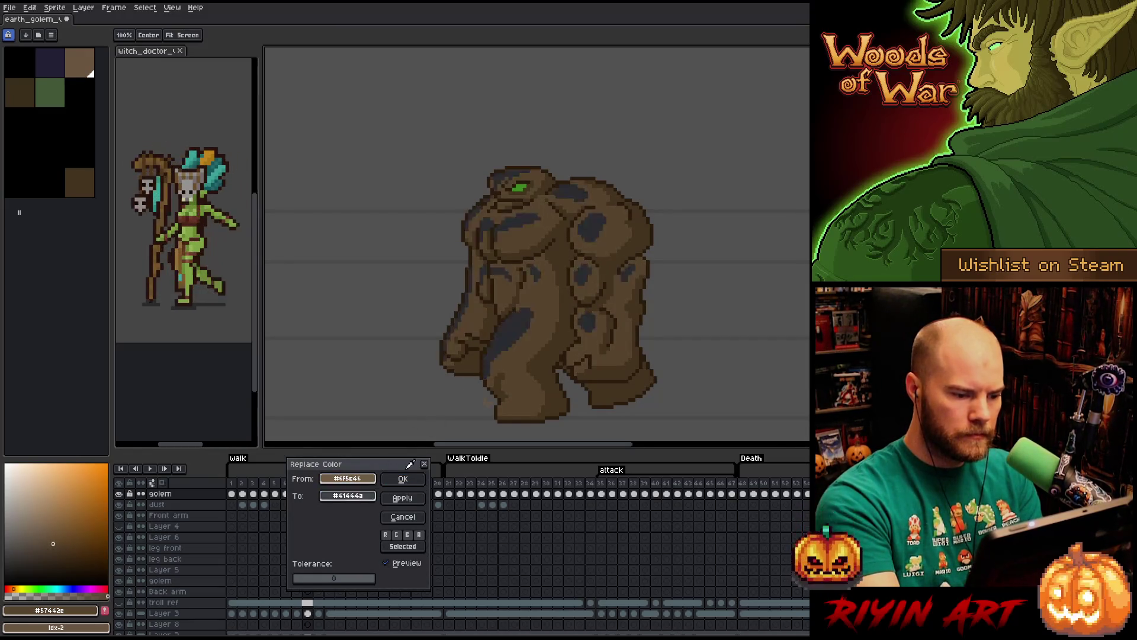
left_click(527, 351)
left_click(359, 500)
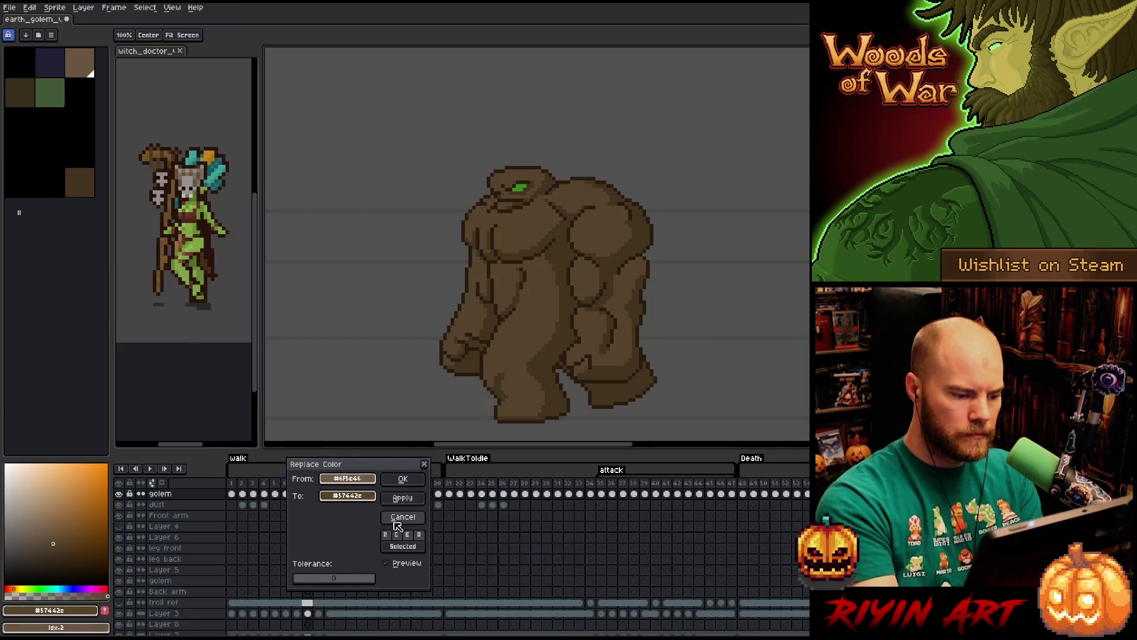
left_click(346, 495)
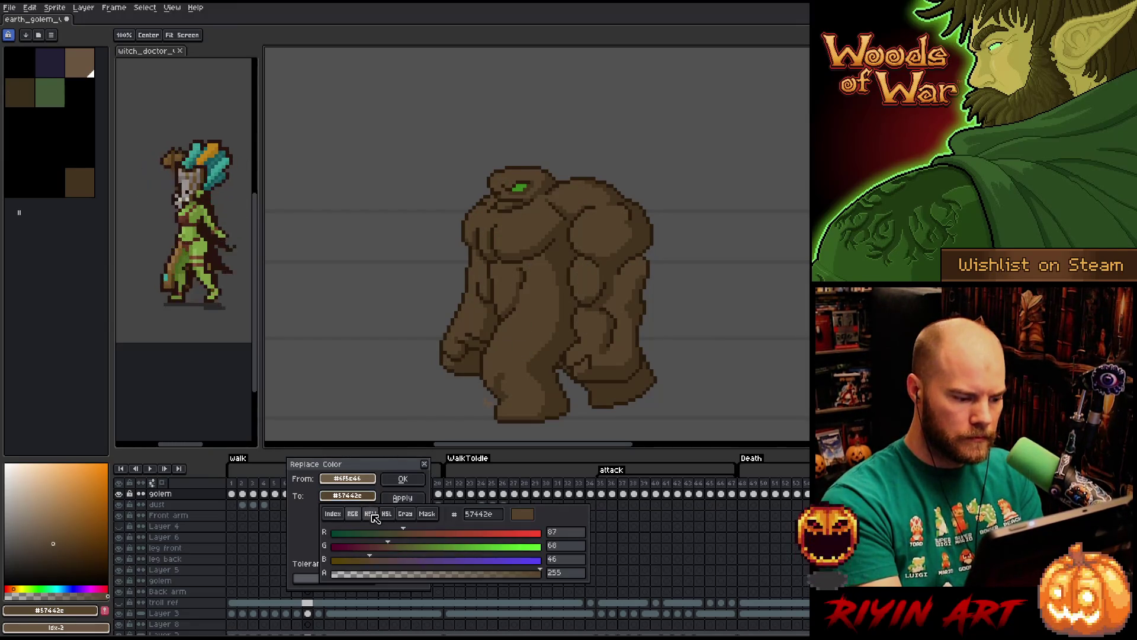
left_click(346, 494)
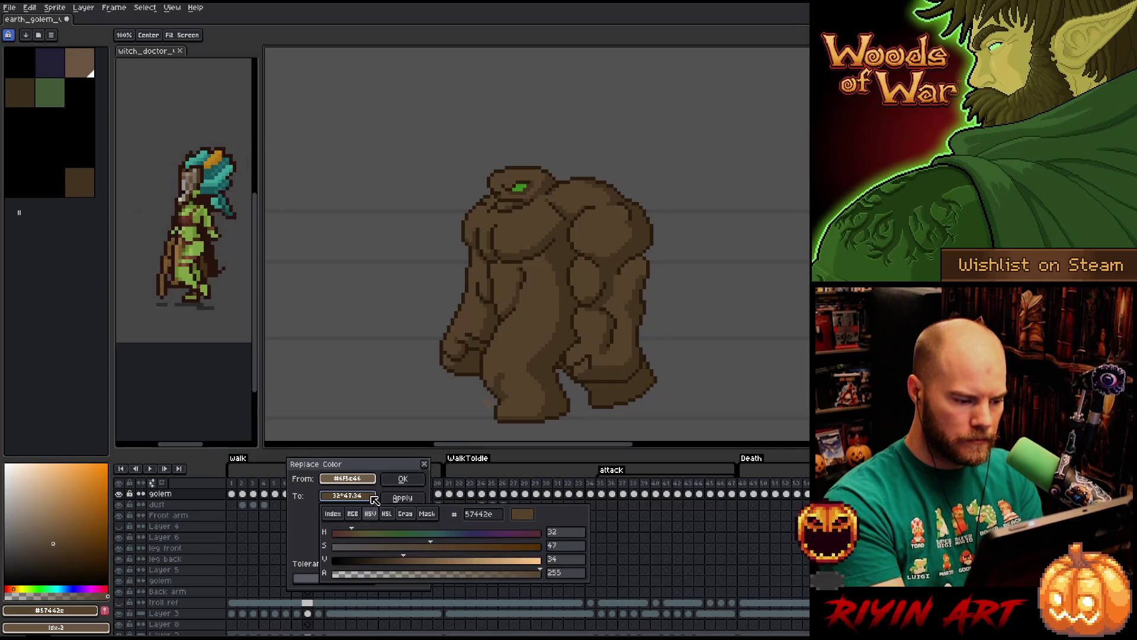
left_click(408, 562)
left_click_drag(414, 566, 418, 563)
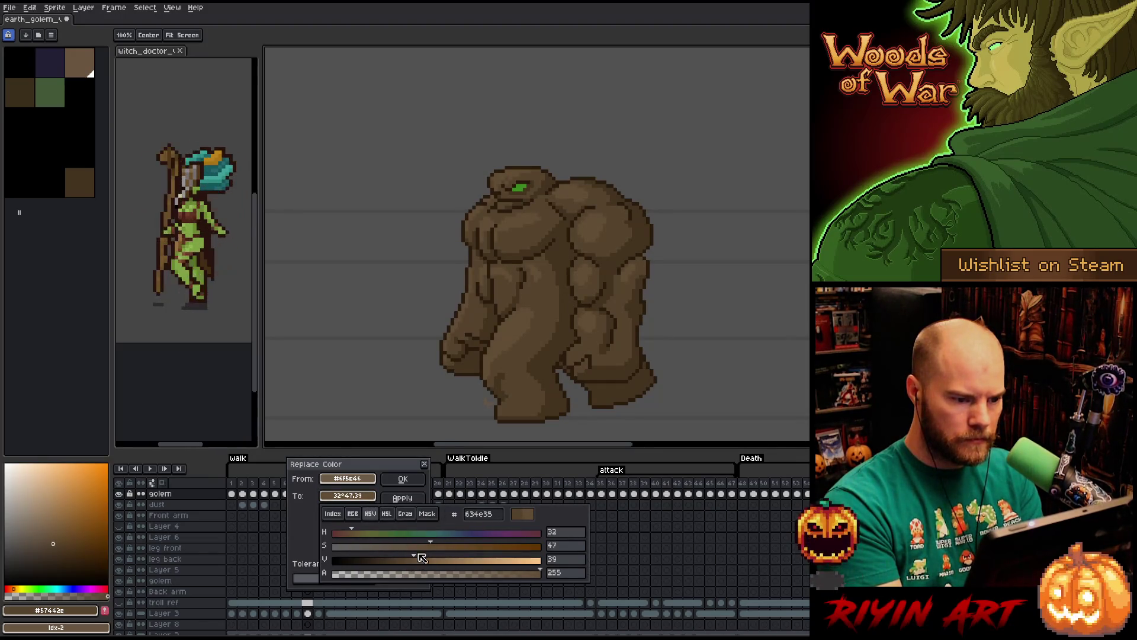
left_click(431, 552)
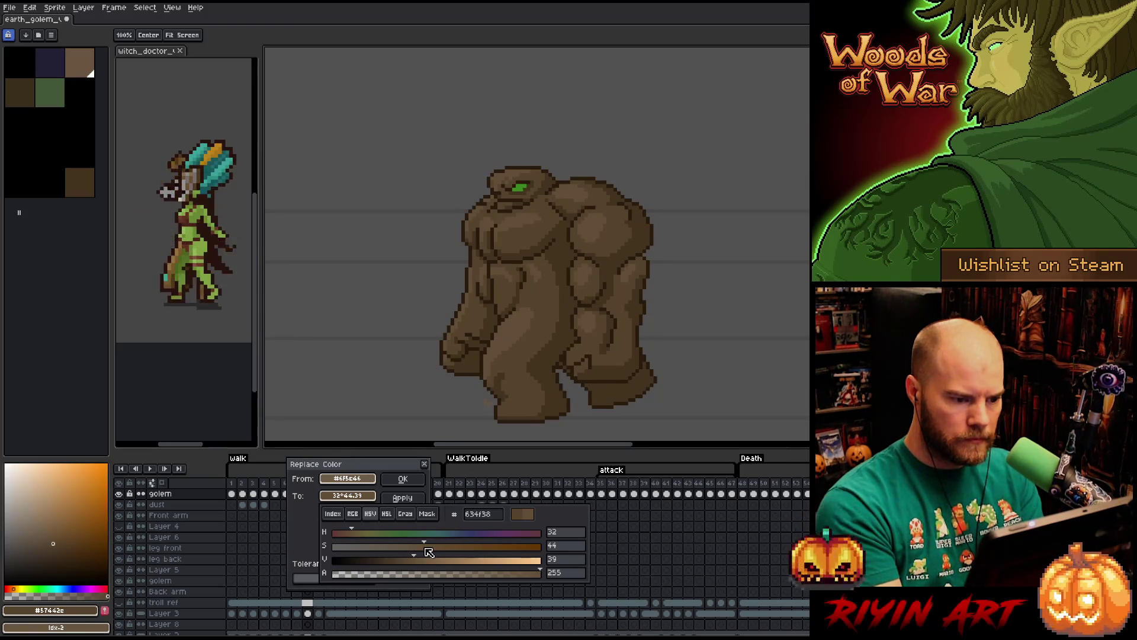
key("Escape")
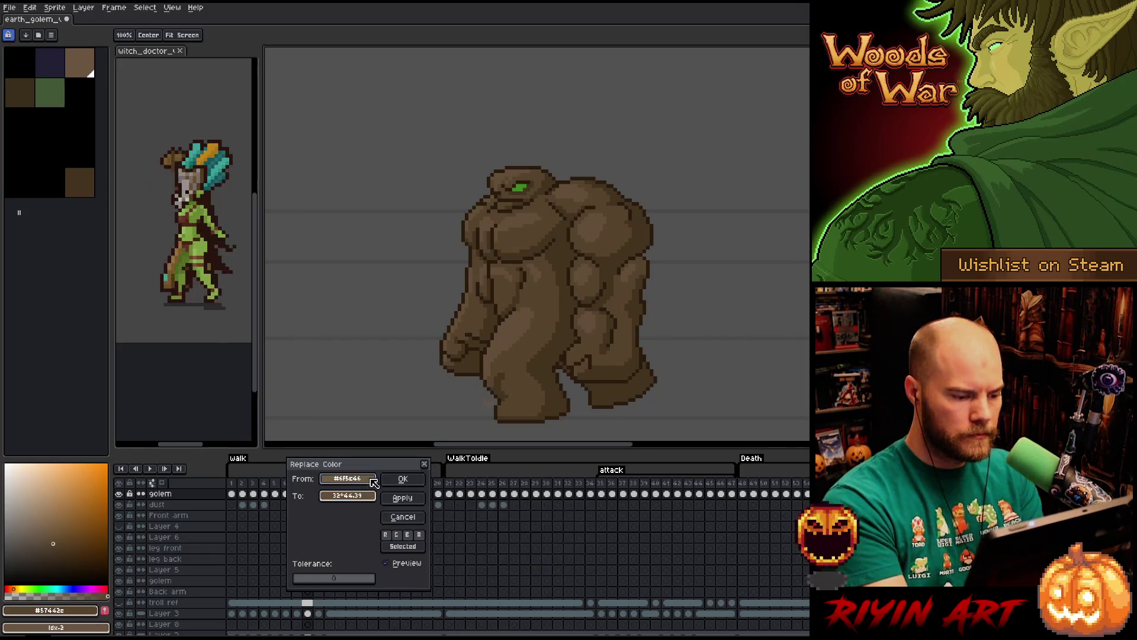
Fine-tune the replacement brightness, compare the preview, and apply the colour replacement.
left_click(358, 496)
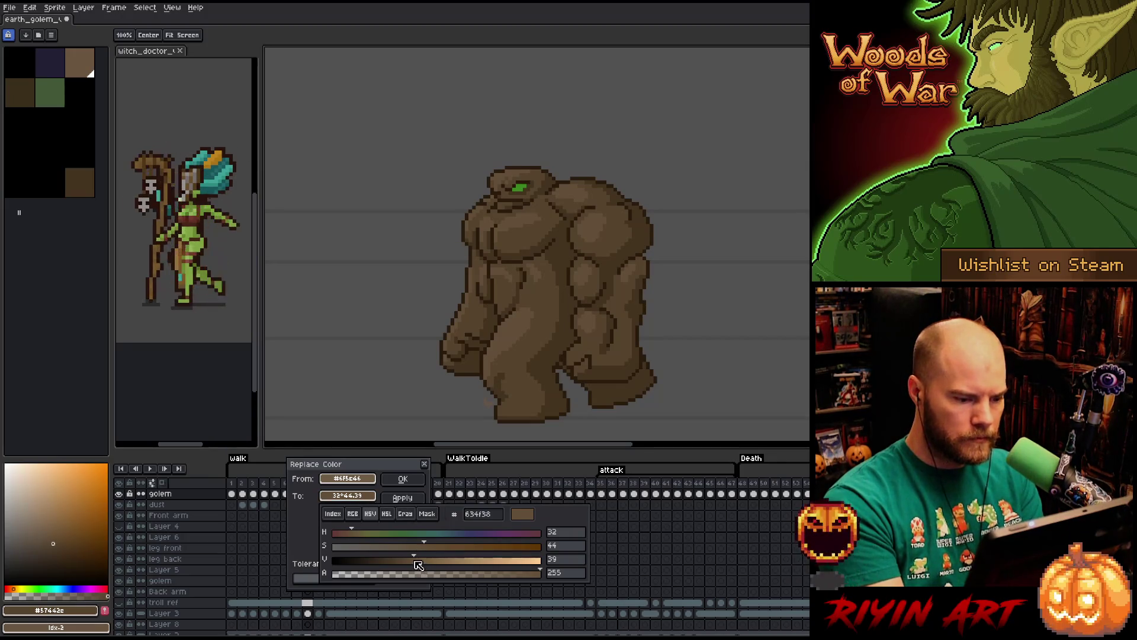
left_click_drag(420, 566, 418, 566)
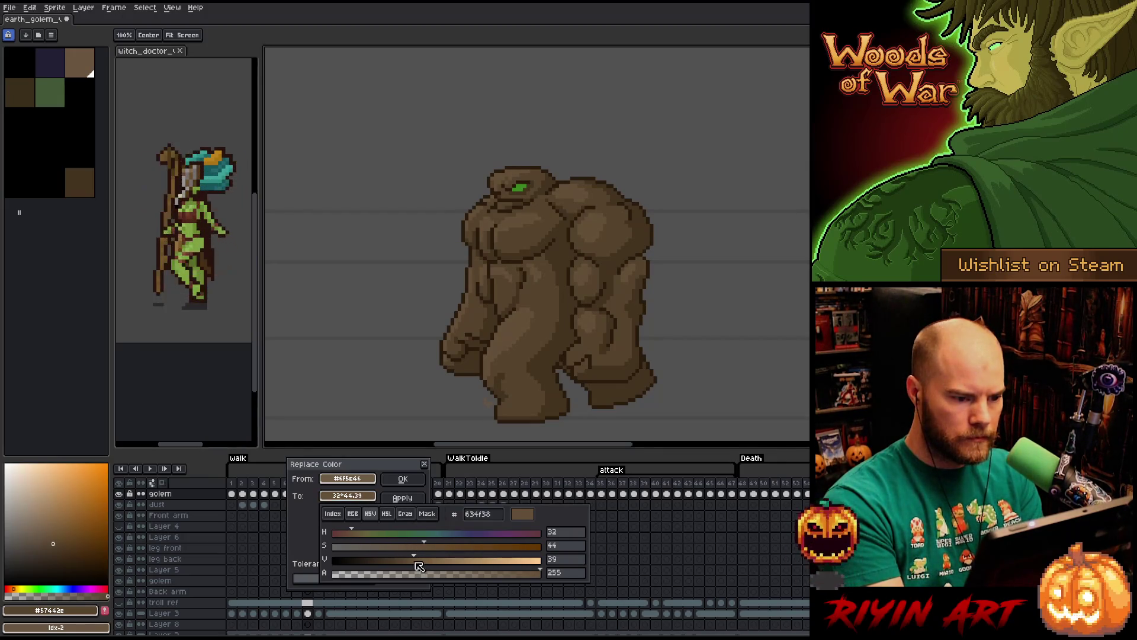
left_click(421, 495)
left_click(388, 566)
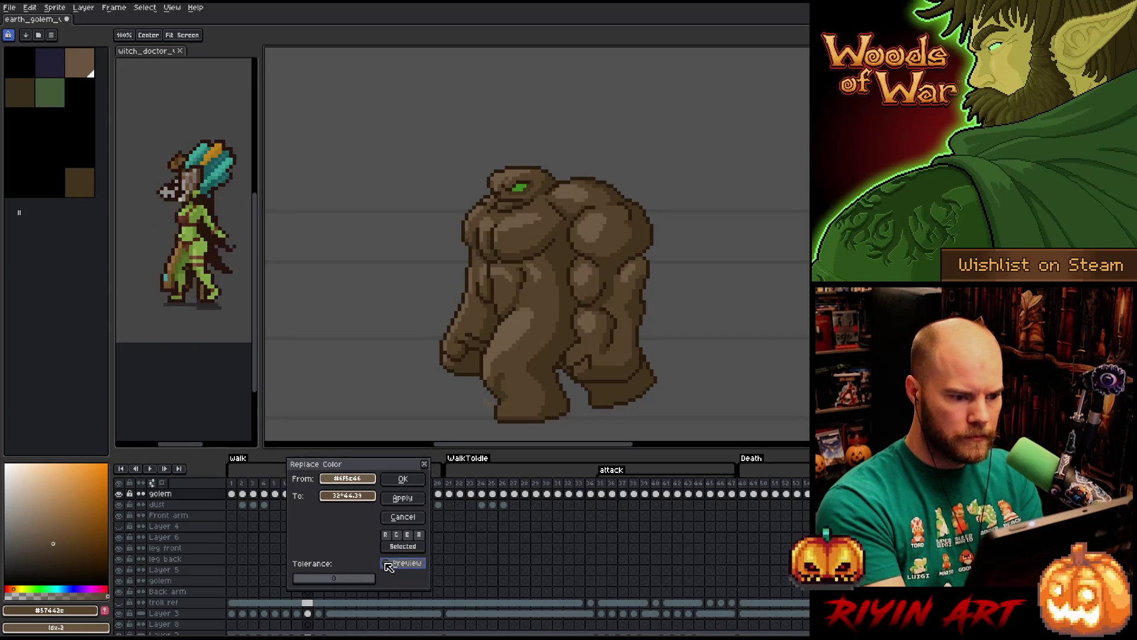
left_click(388, 567)
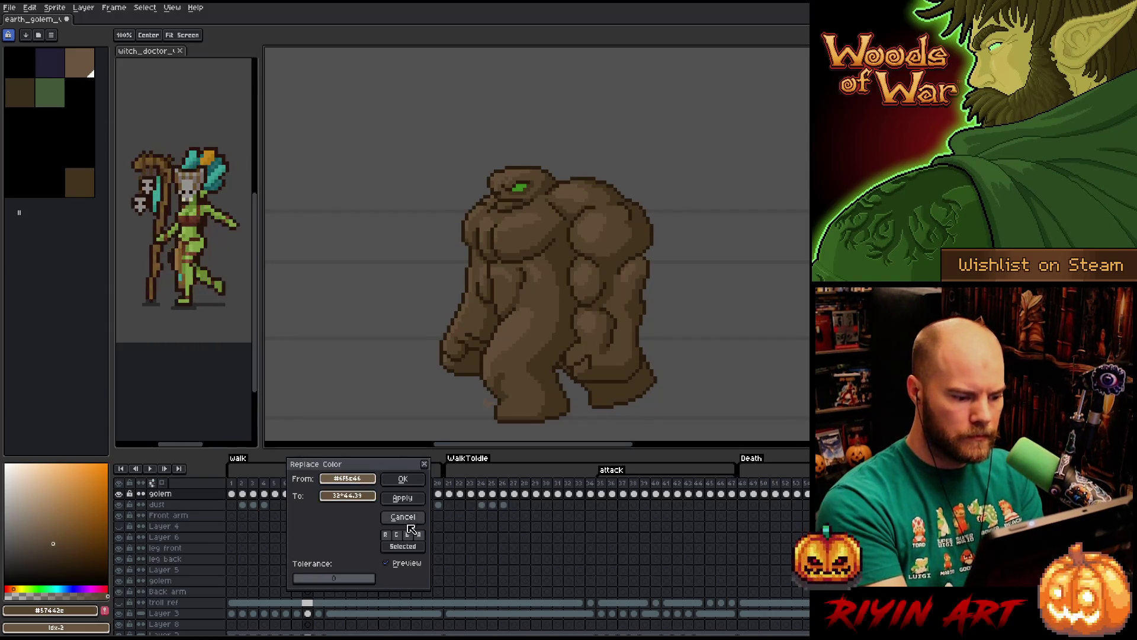
left_click(357, 500)
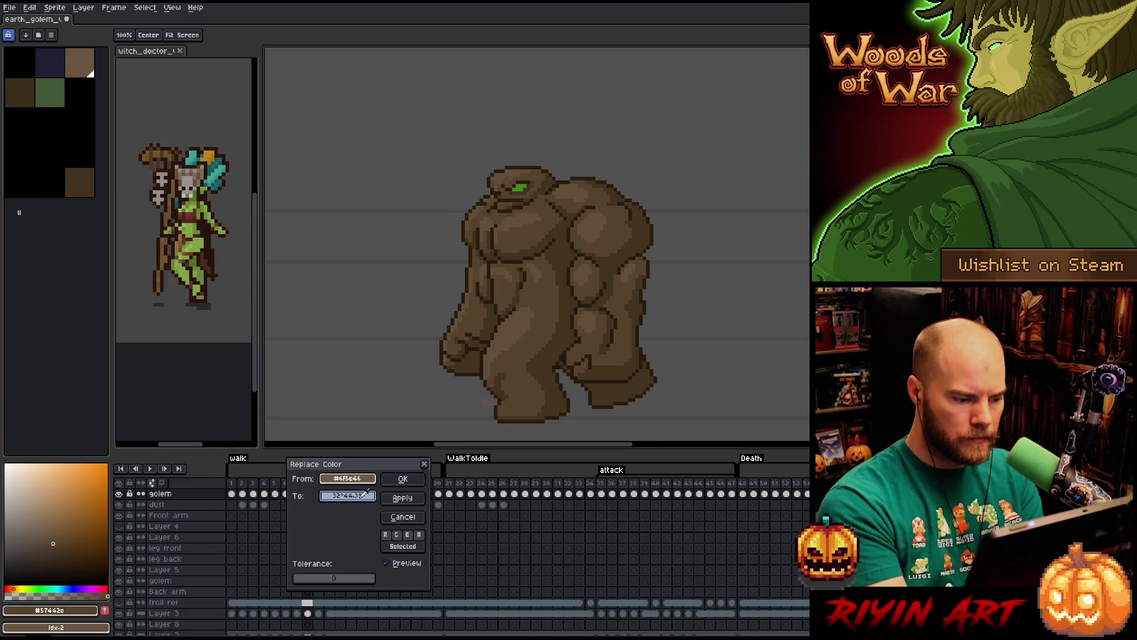
left_click(360, 500)
left_click(422, 568)
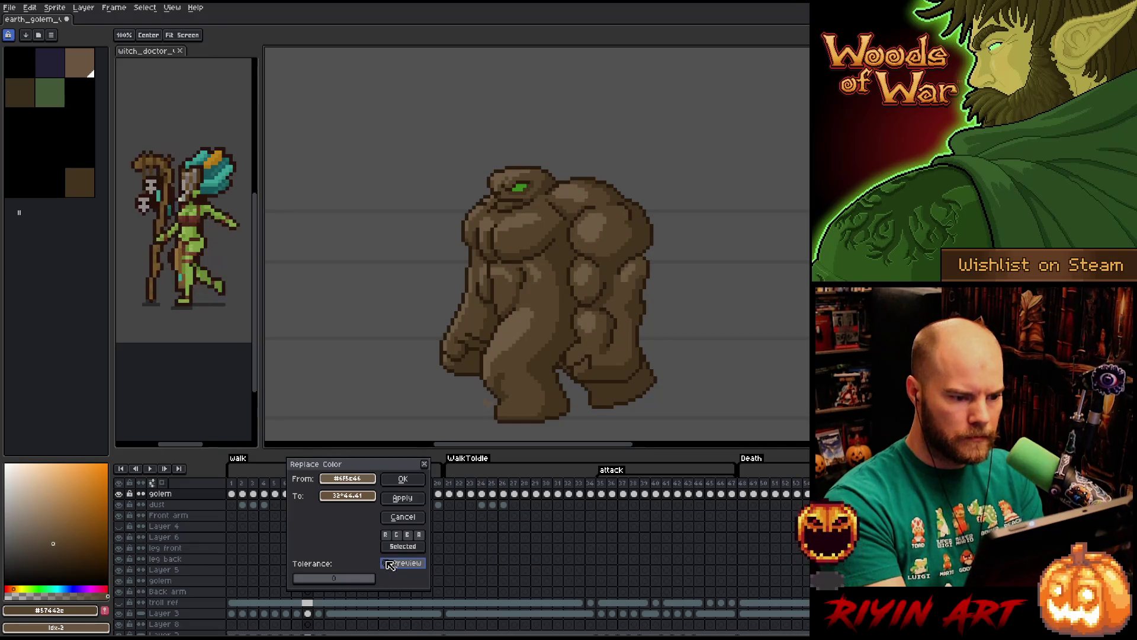
left_click(402, 482)
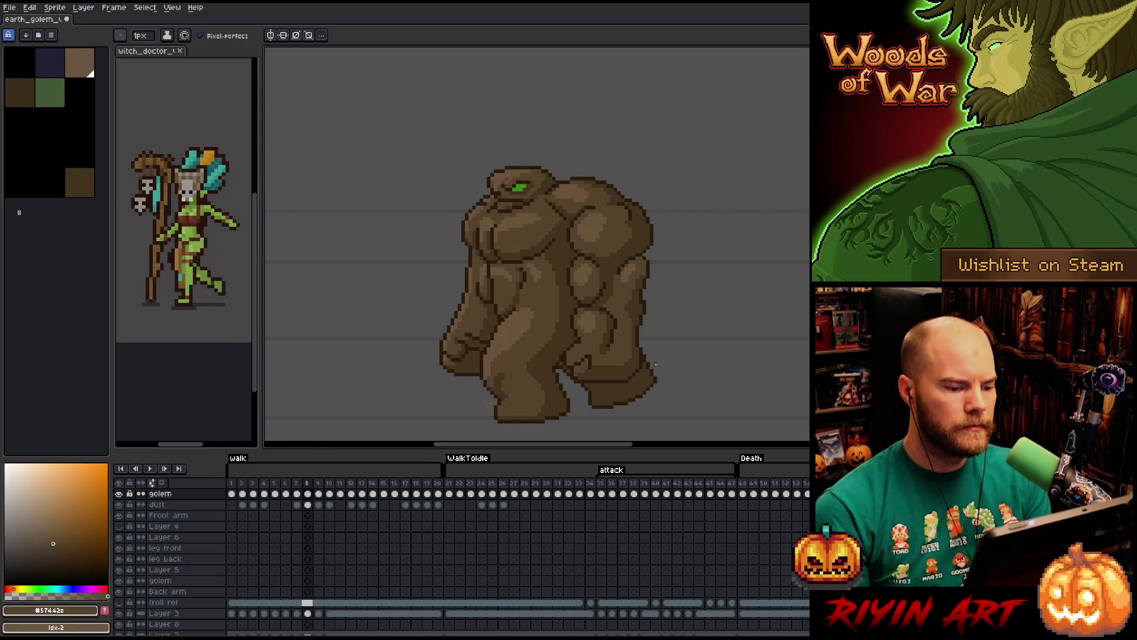
Briefly toggle the Move tool, then try the dark olive green against the dark brown.
key("ctrl")
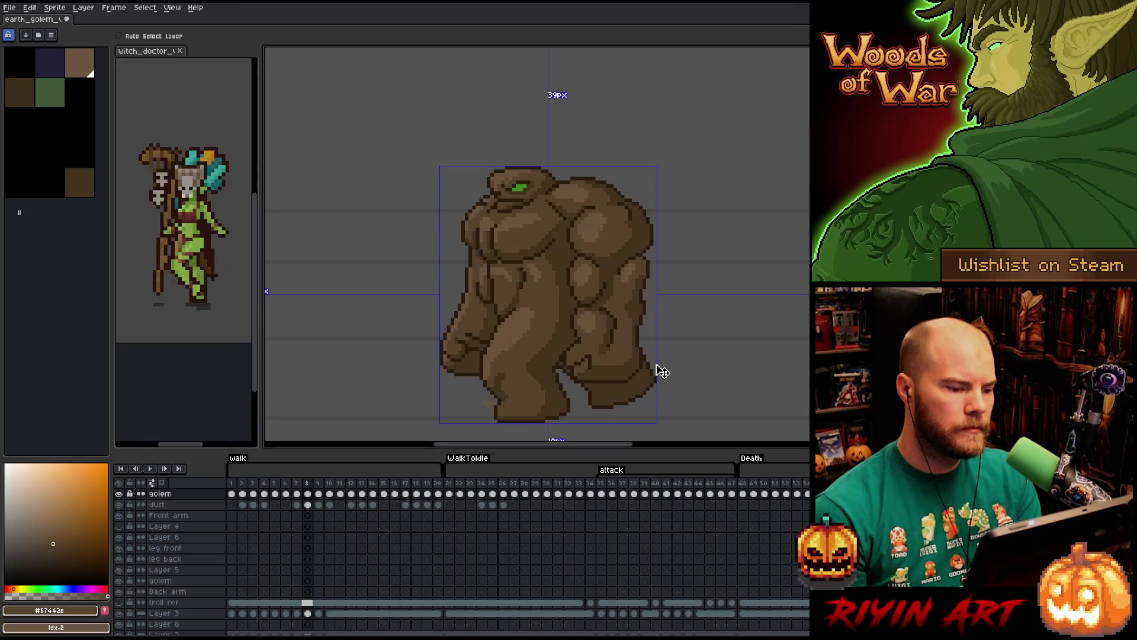
key("ctrl")
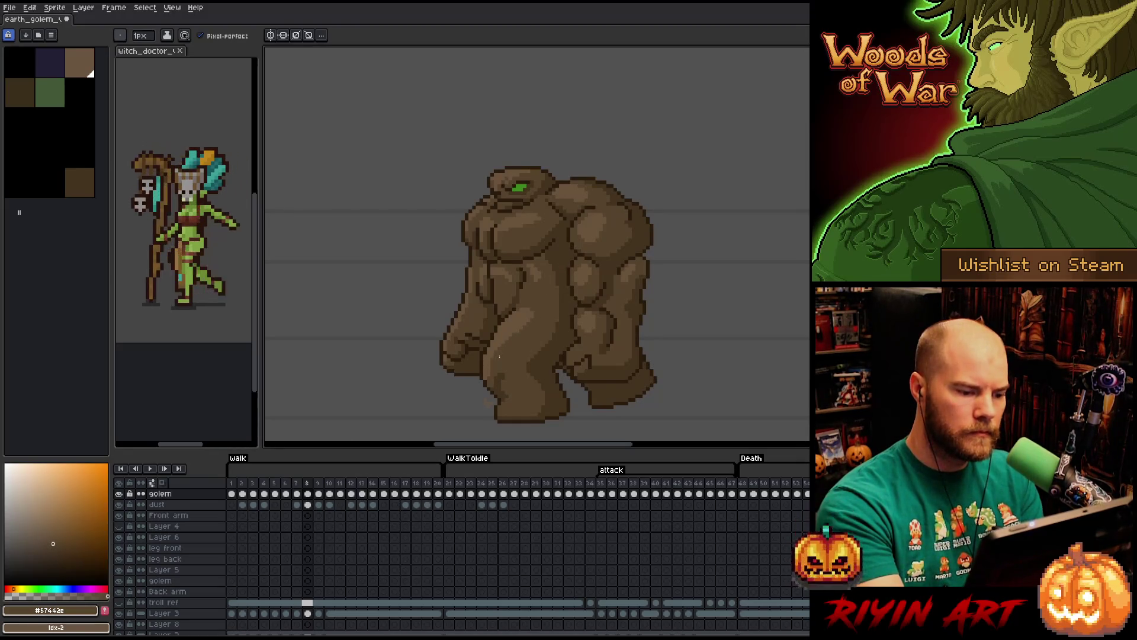
left_click(534, 315, "alt")
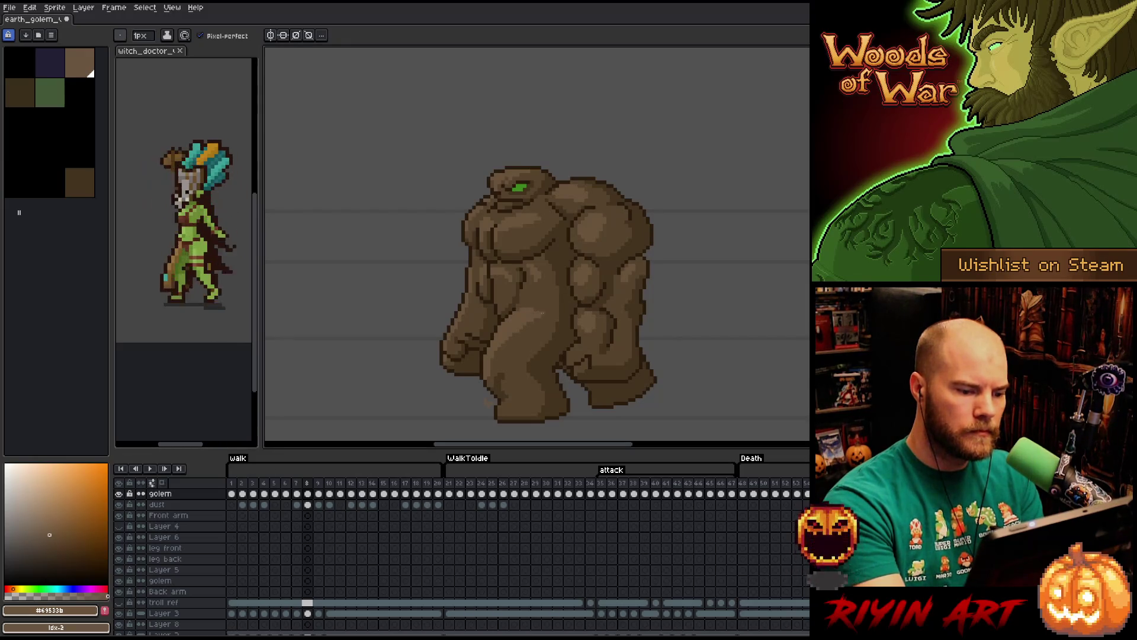
left_click(546, 314, "alt")
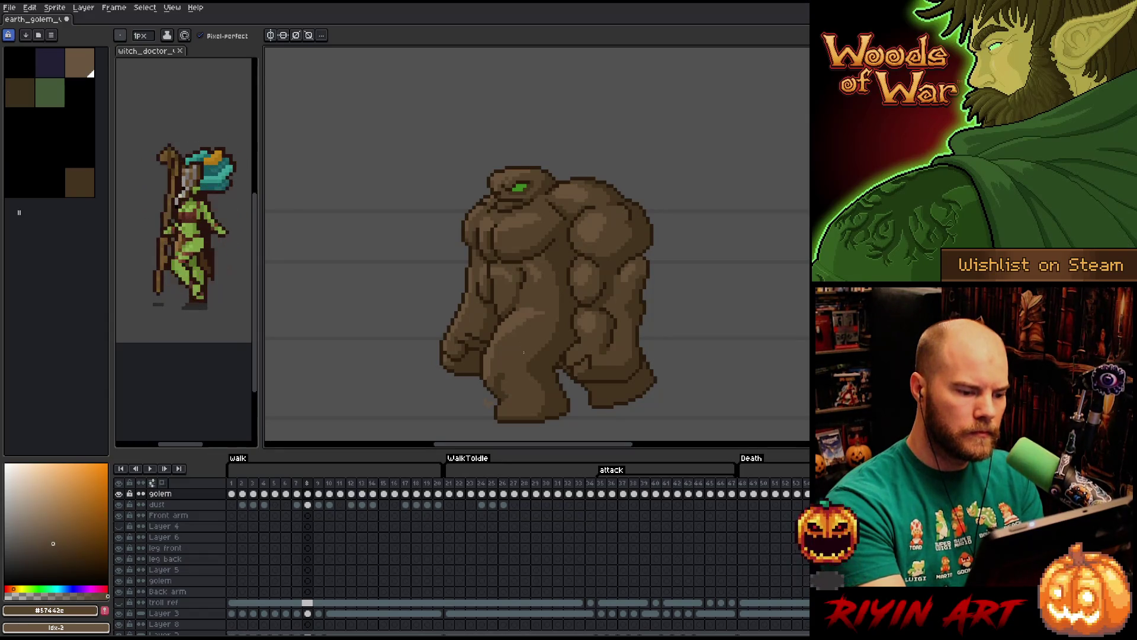
left_click(543, 306, "alt")
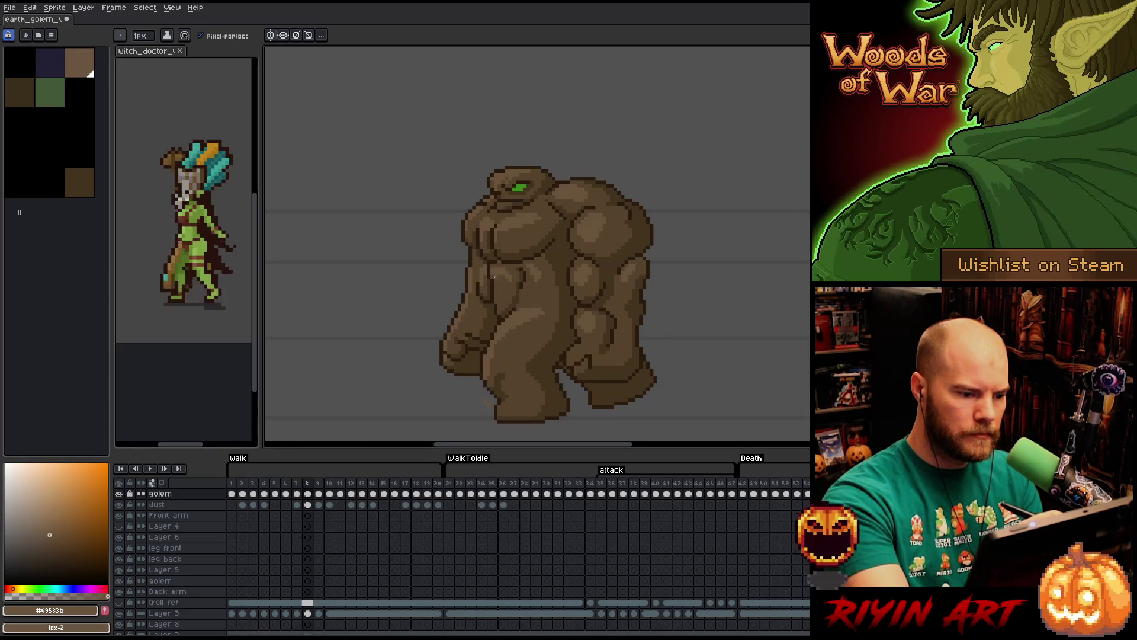
Pick the tan palette colour 14 with the eyedropper and return to the pencil.
key("i")
left_click(503, 268)
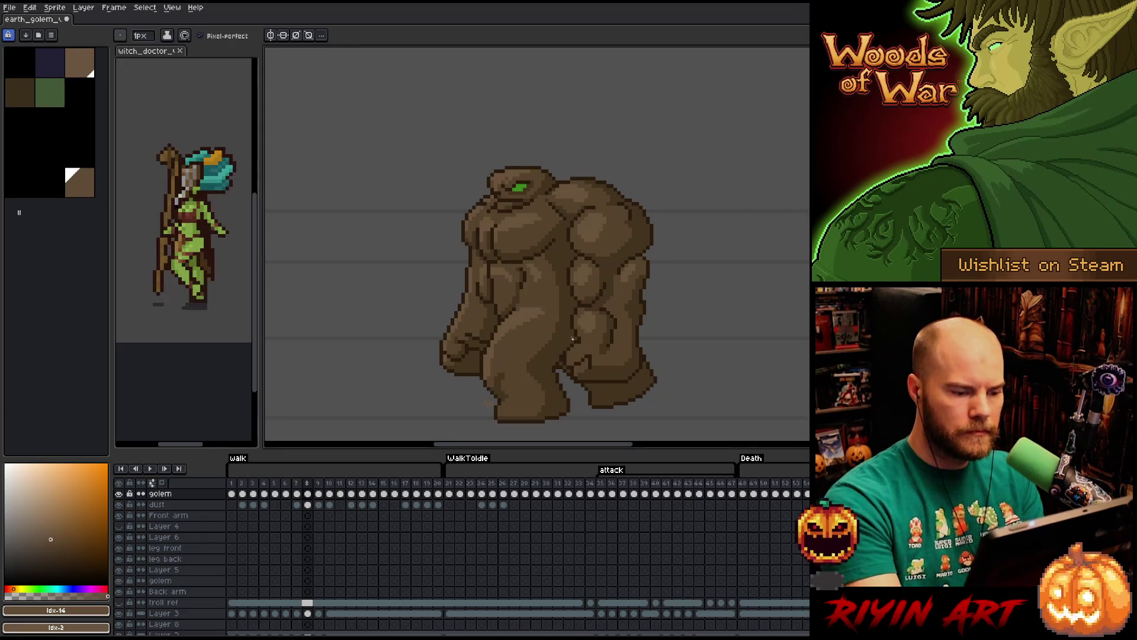
key("b")
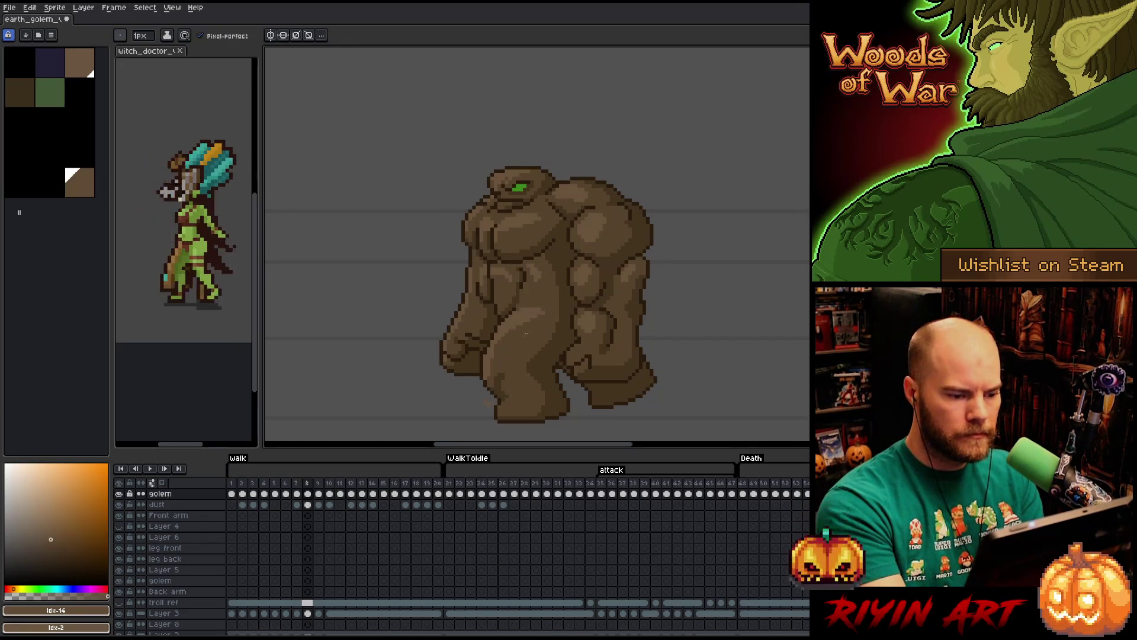
key("ctrl+t")
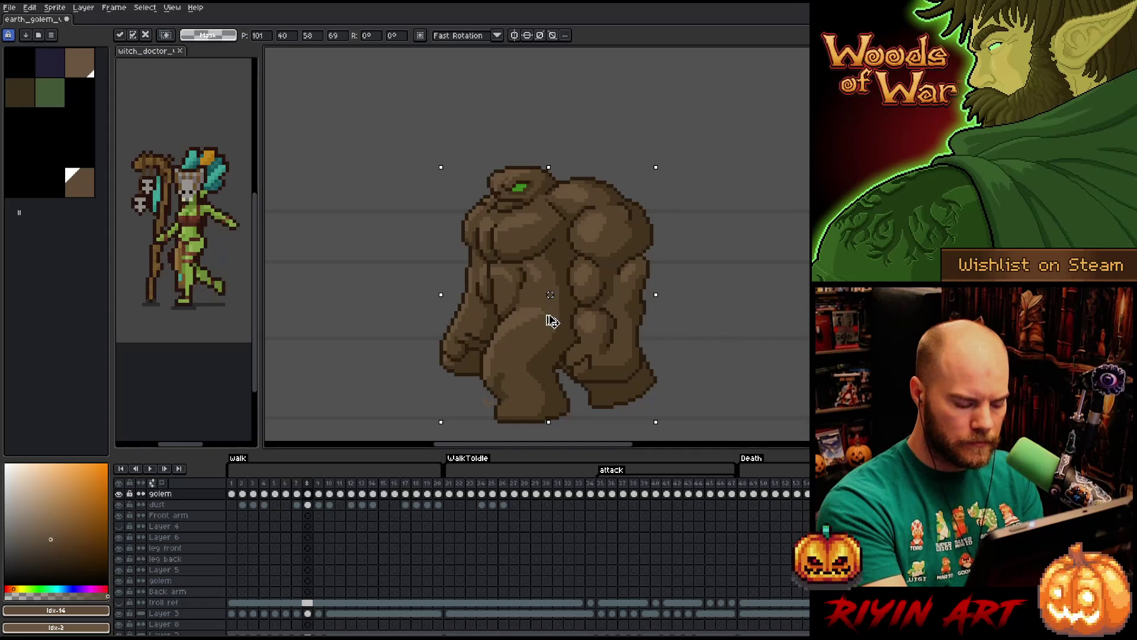
left_click(551, 322, "ctrl")
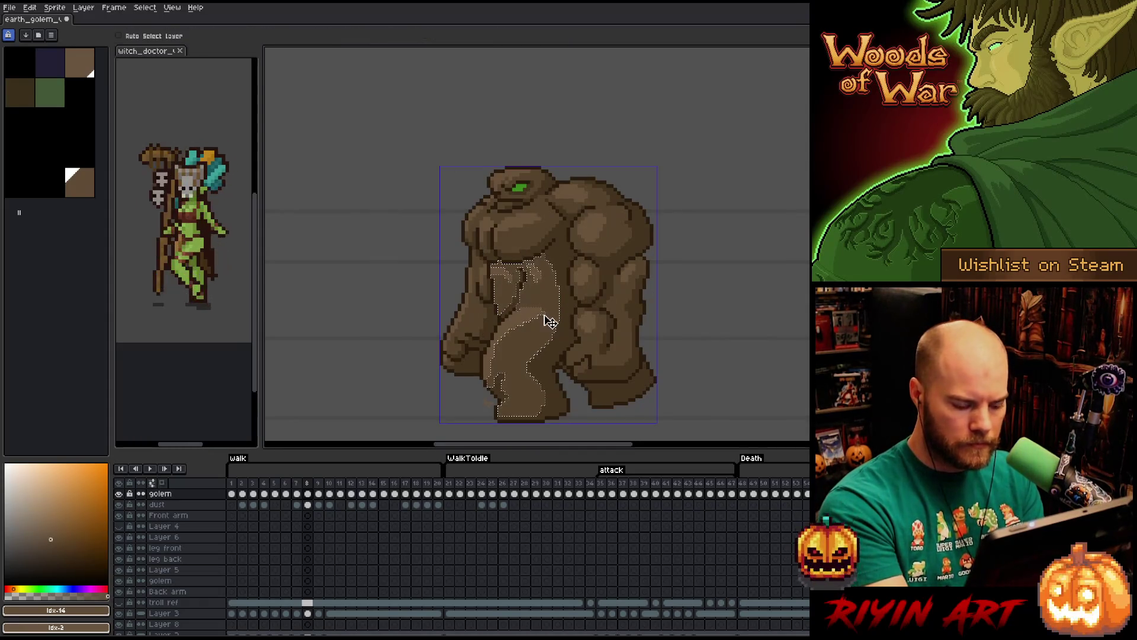
key("Return")
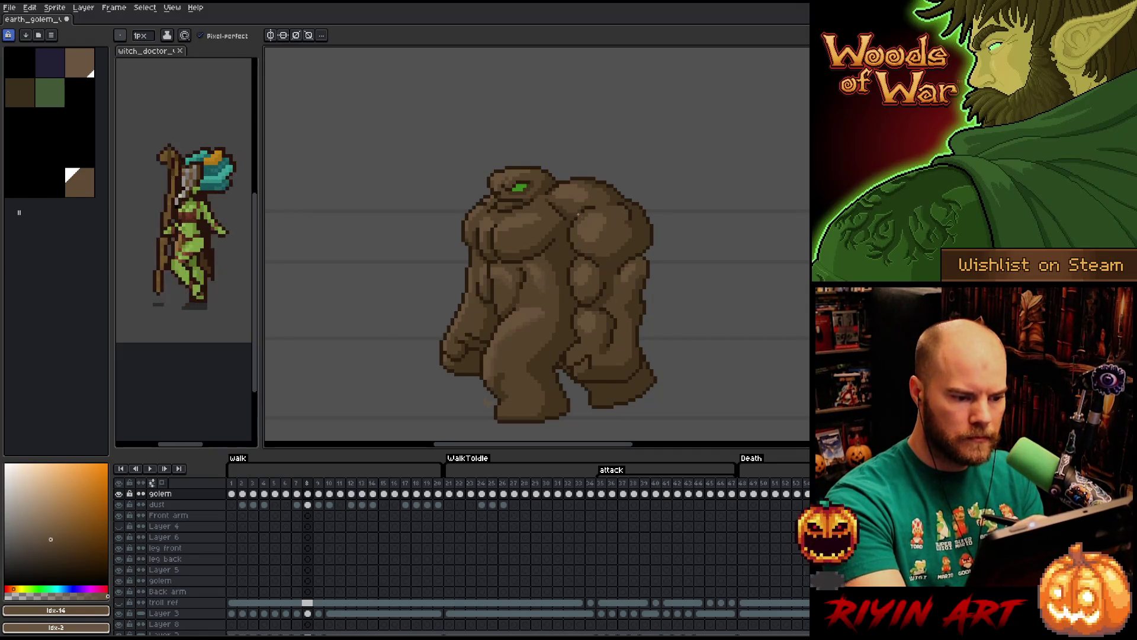
key("shift+c")
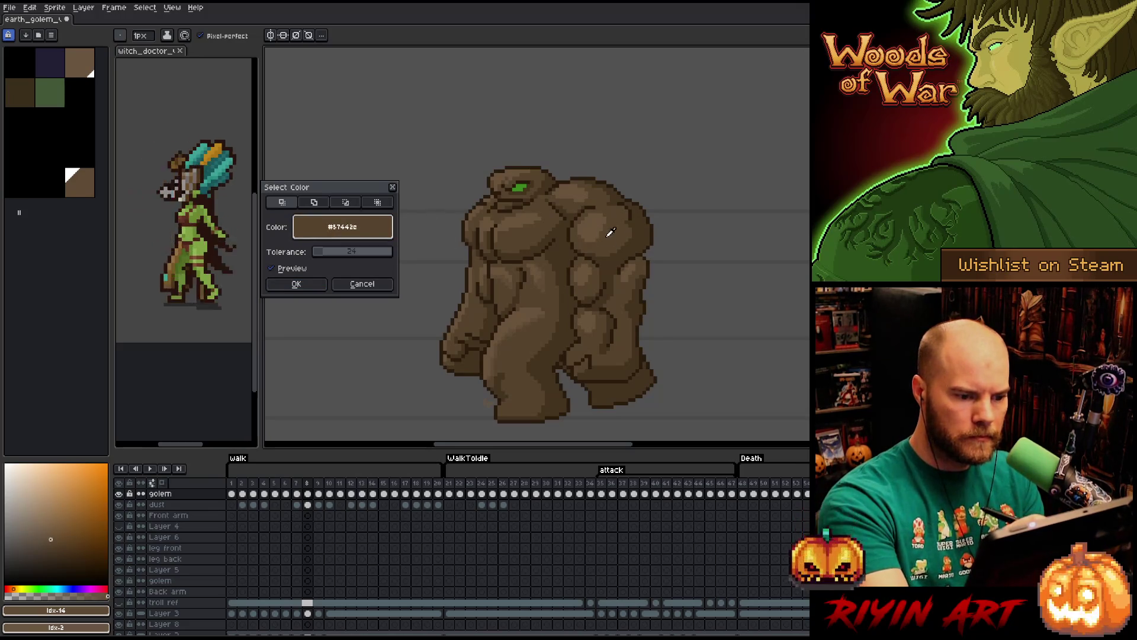
left_click(296, 283)
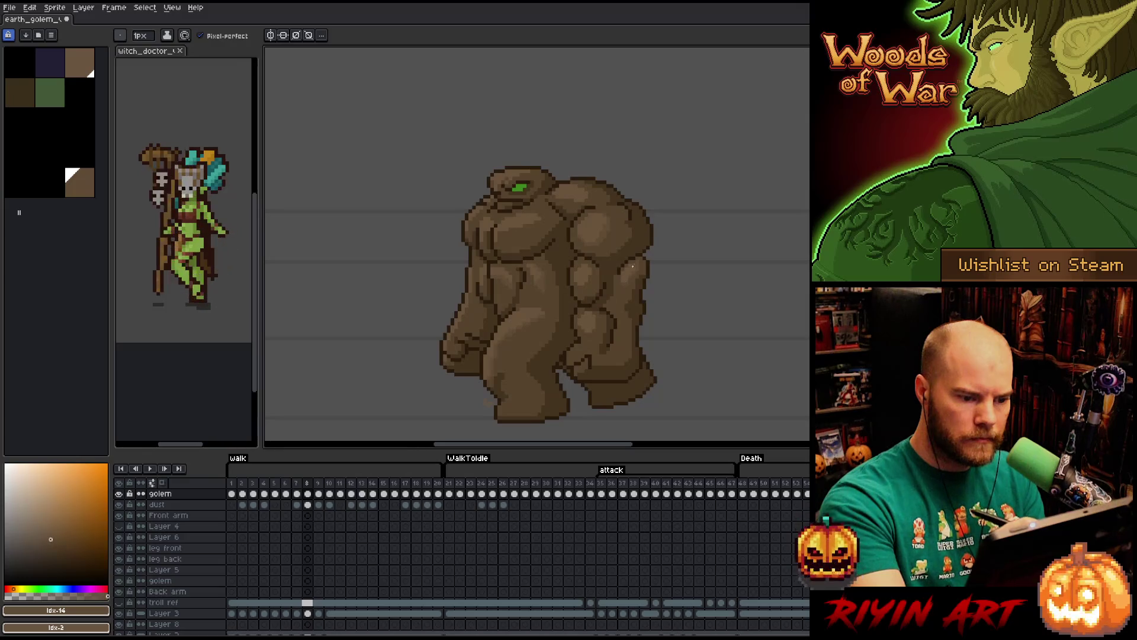
Paint chest mid-tones with #57442C and #604C35, briefly picking the layer on canvas.
left_click(638, 260, "alt")
left_click(608, 230, "alt")
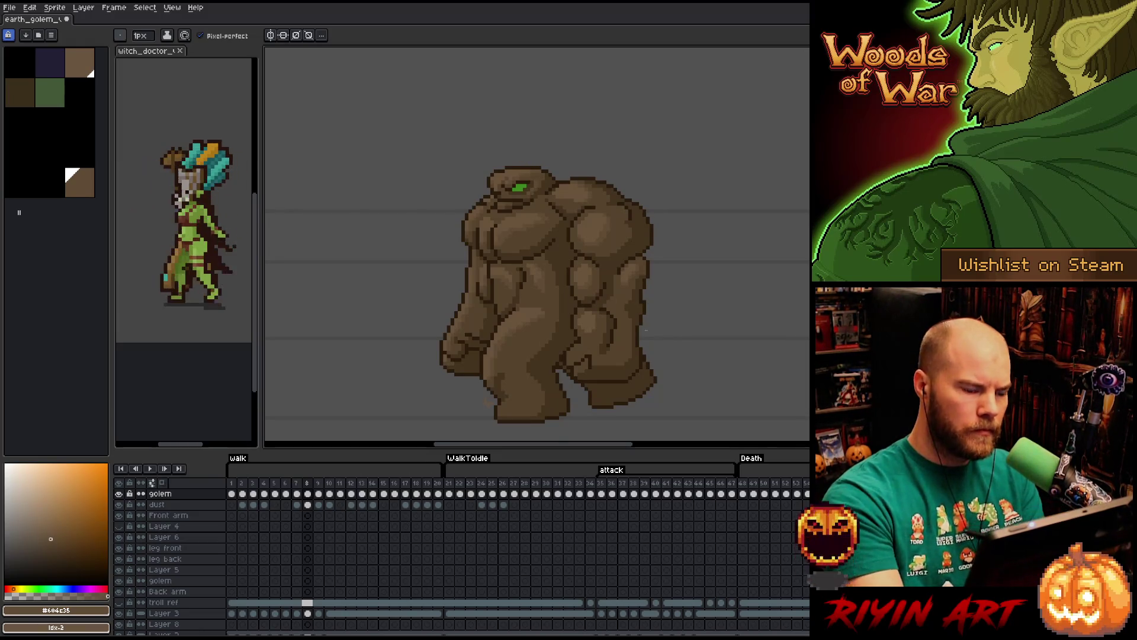
left_click(547, 195, "alt")
key("v")
key("b")
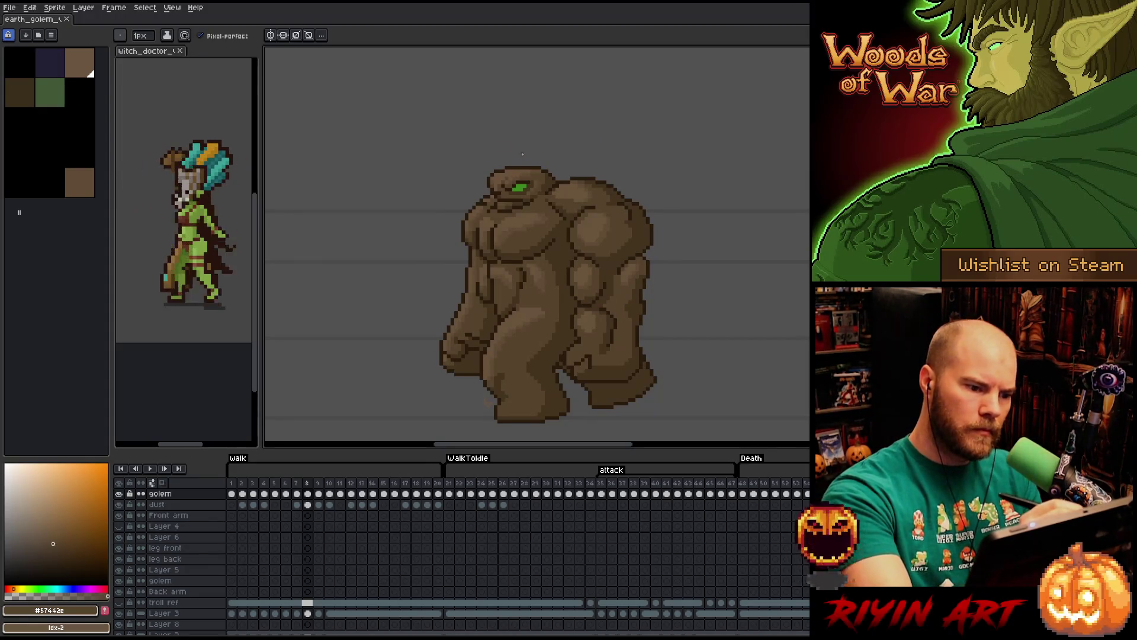
Sample body browns including #715B44 to reshade the front leg.
key("i")
left_click(516, 314)
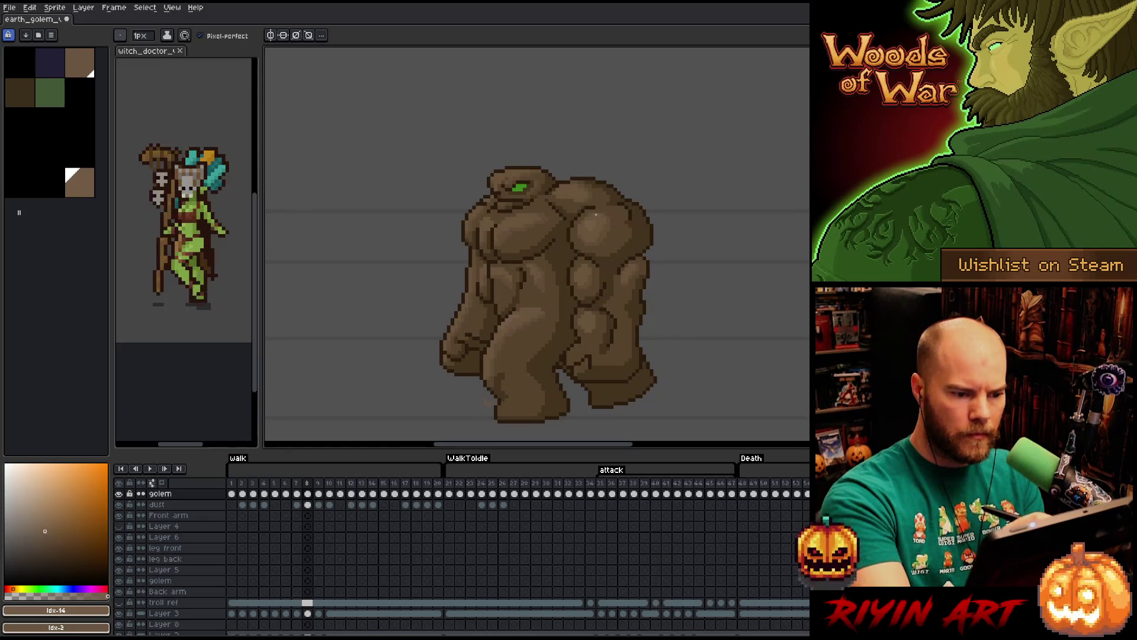
left_click(604, 200, "alt")
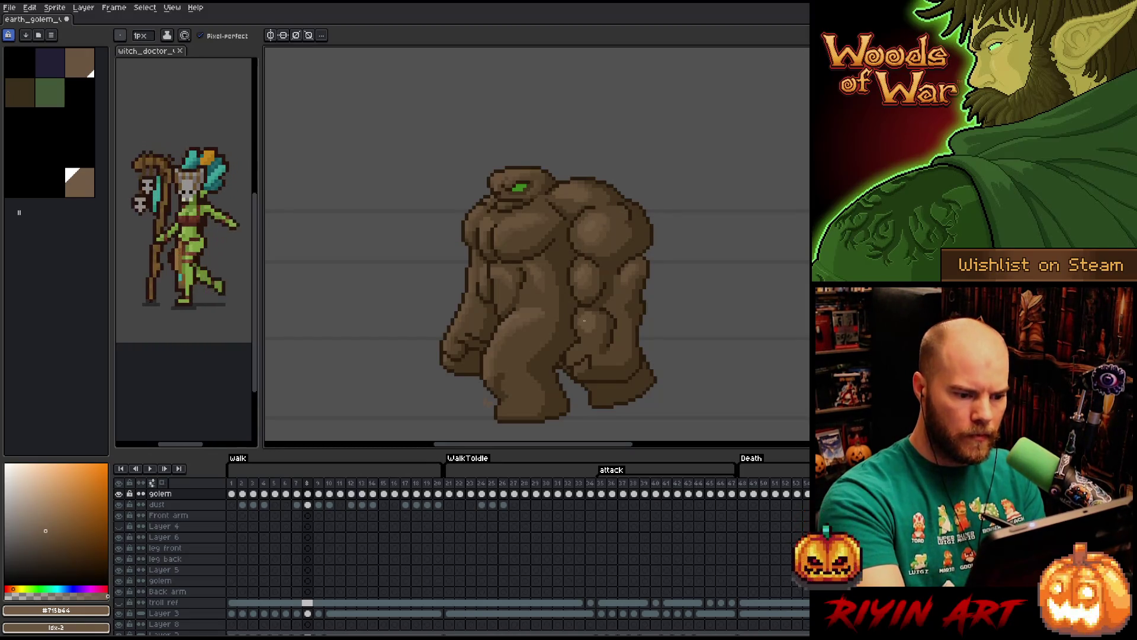
key("i")
Sample golem browns including #715B44 and a darker chest brown while reshading the chest.
left_click(590, 271)
left_click(593, 281)
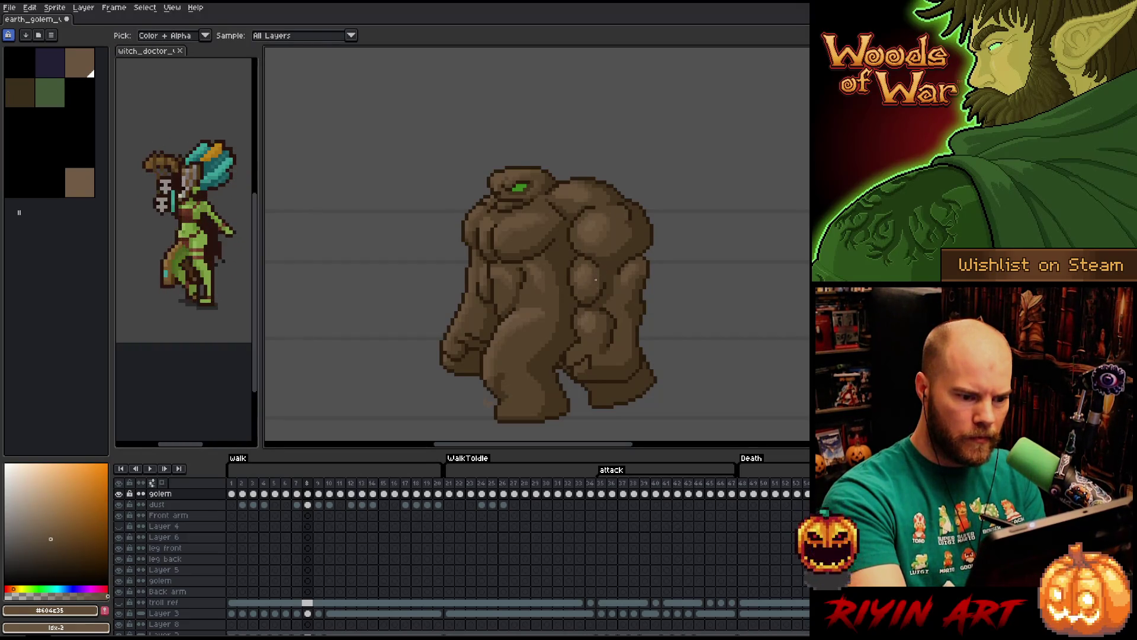
key("b")
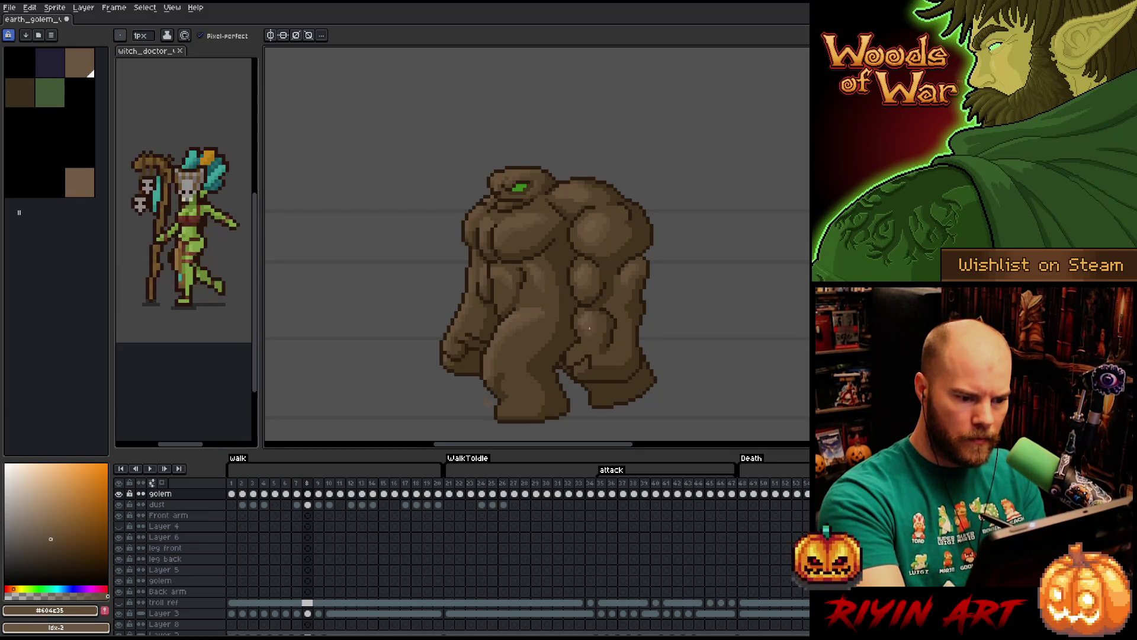
left_click(584, 312, "alt")
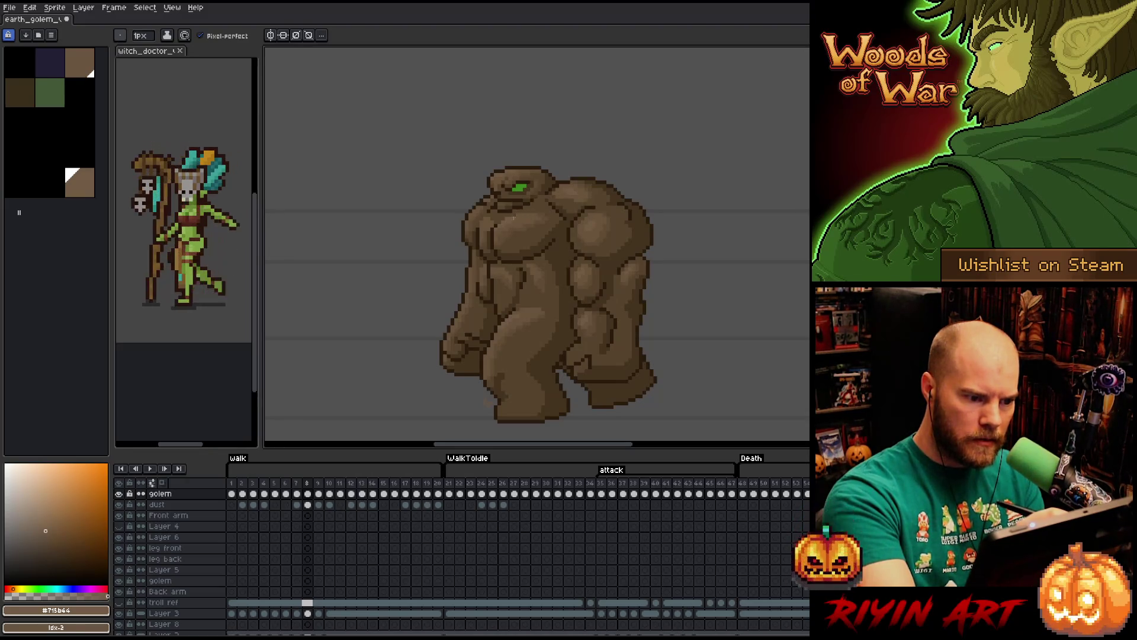
left_click(513, 220, "alt")
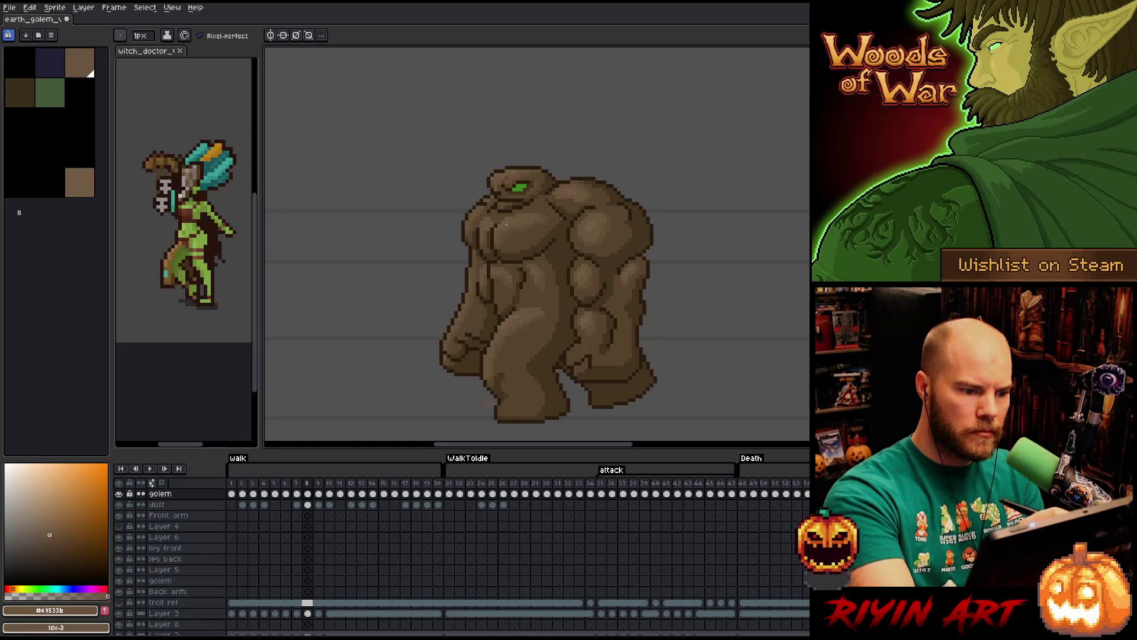
Alternate #715B44 mid-tones and #44331F shadows across the shoulders and legs.
left_click(512, 215, "alt")
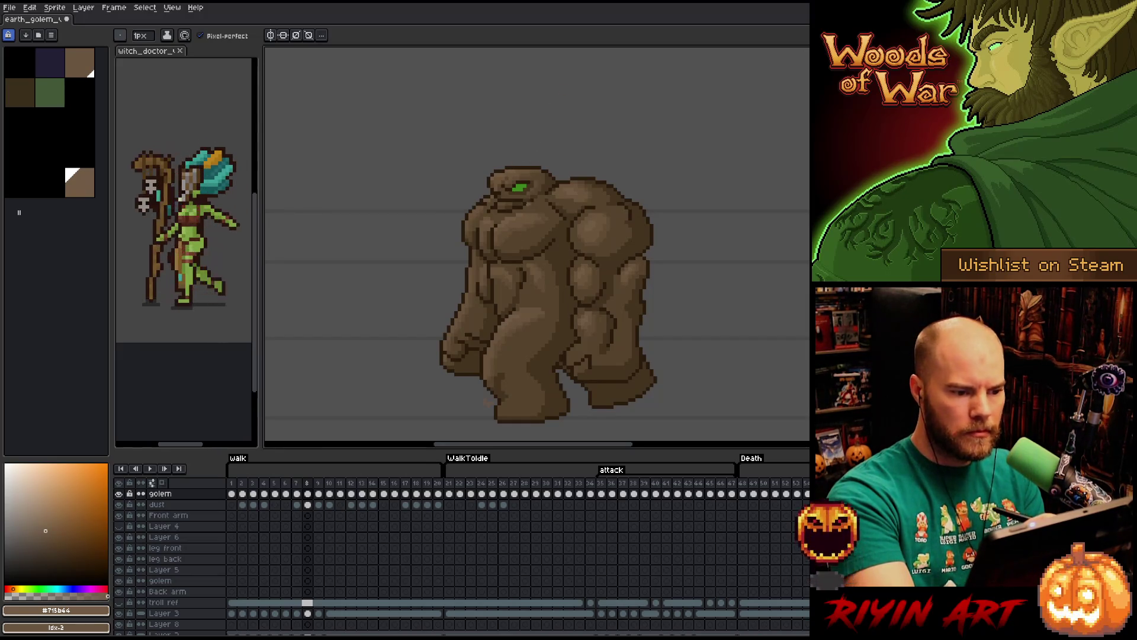
left_click(517, 235, "alt")
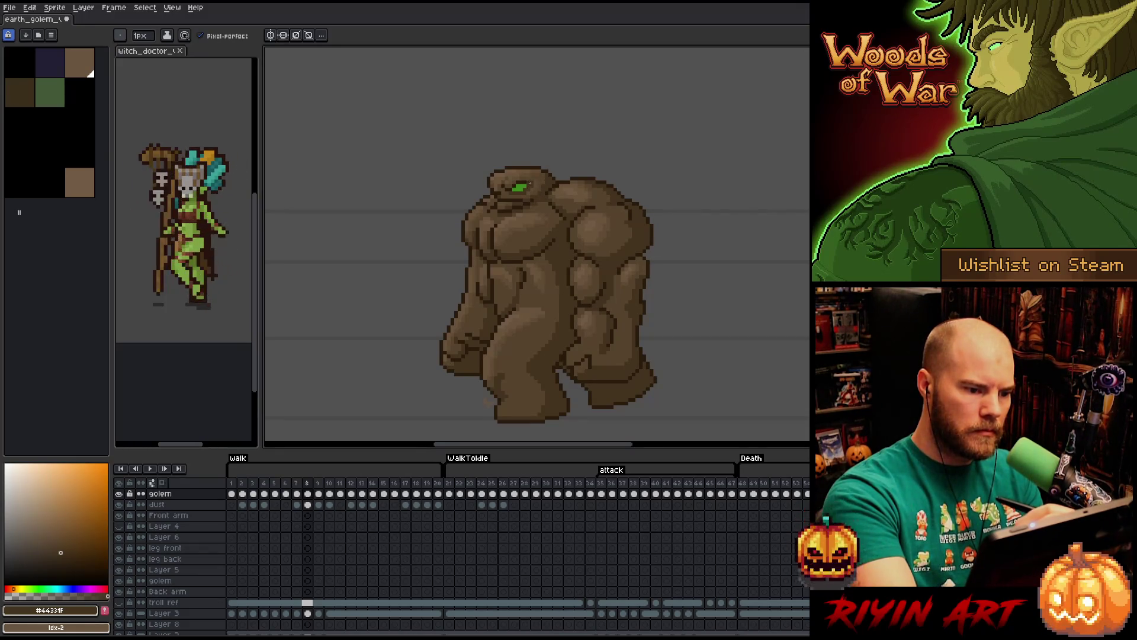
left_click(494, 217, "alt")
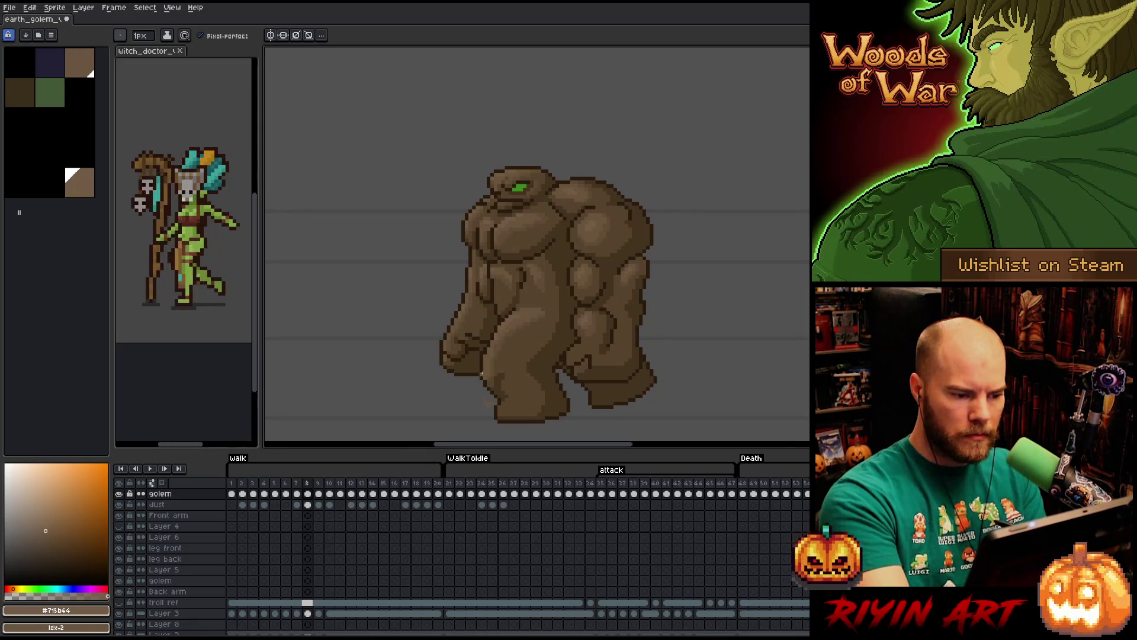
left_click(484, 317, "alt")
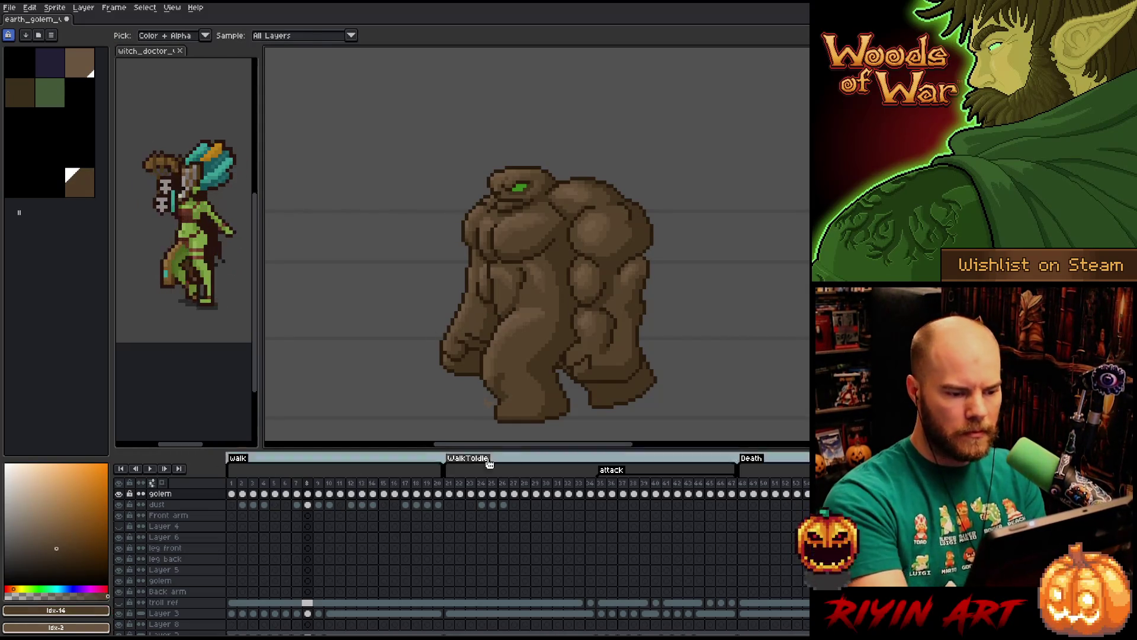
key("w")
left_click(544, 288)
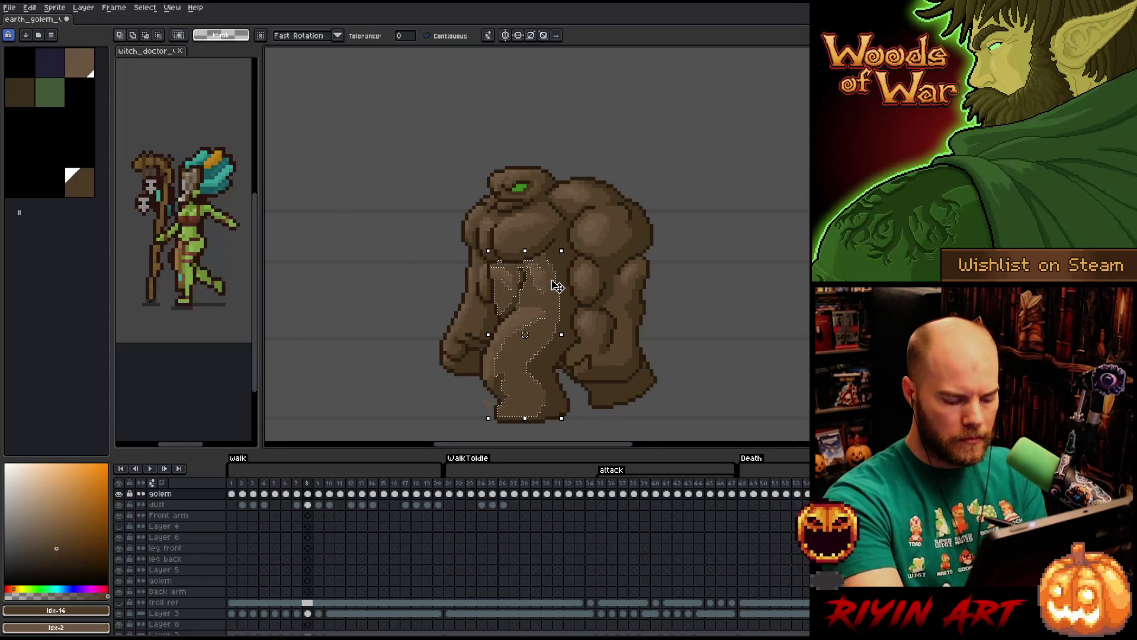
key("shift+c")
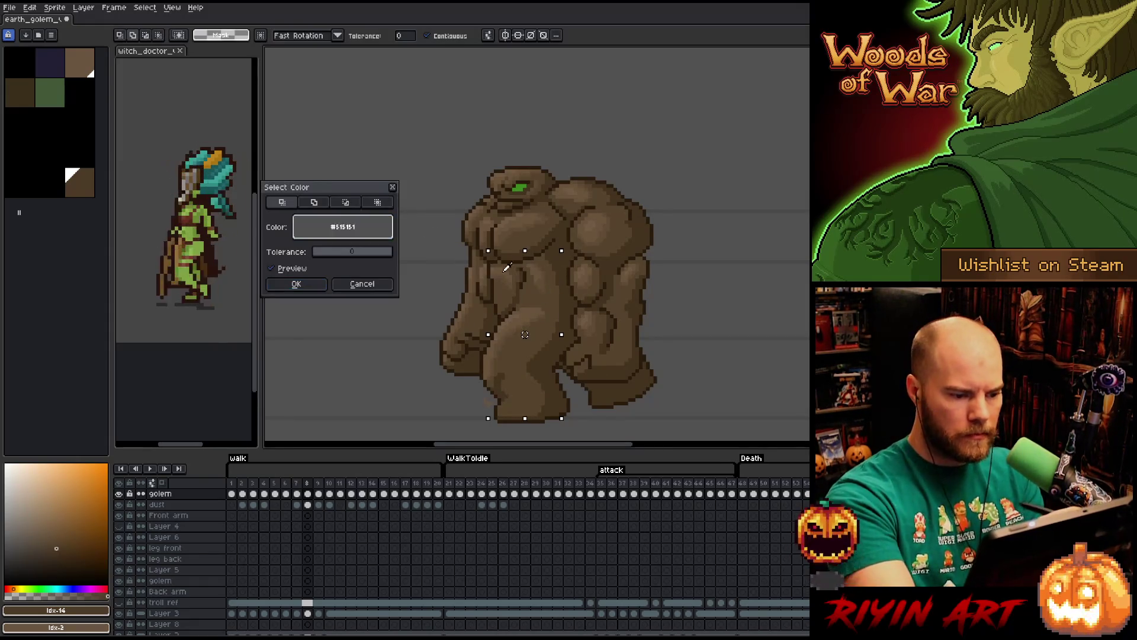
left_click(296, 283)
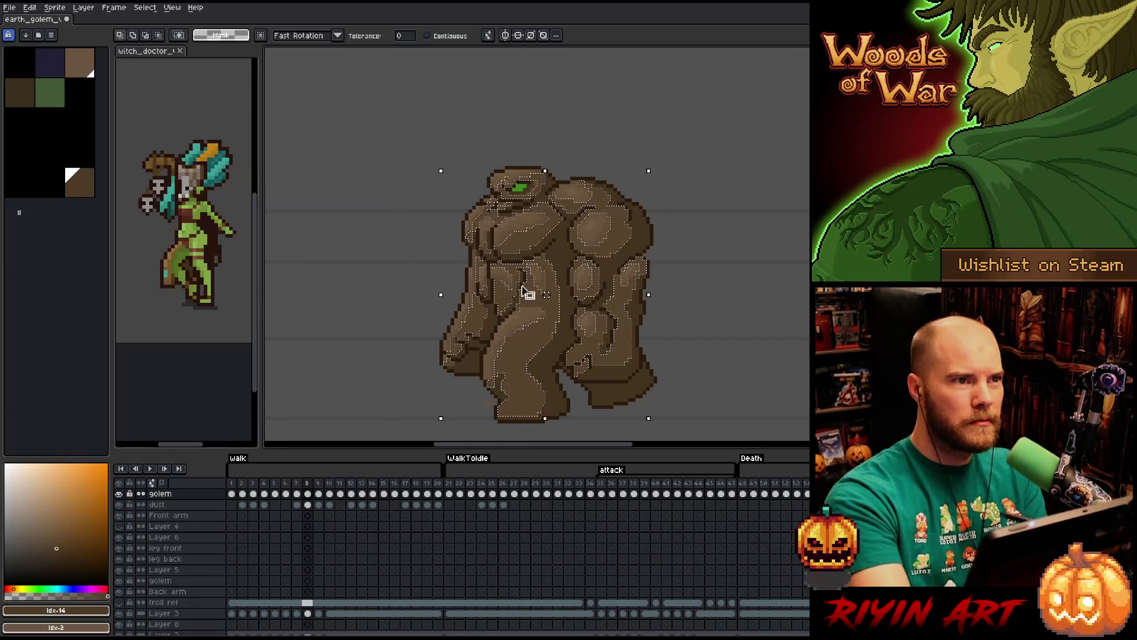
key("ctrl+d")
key("b")
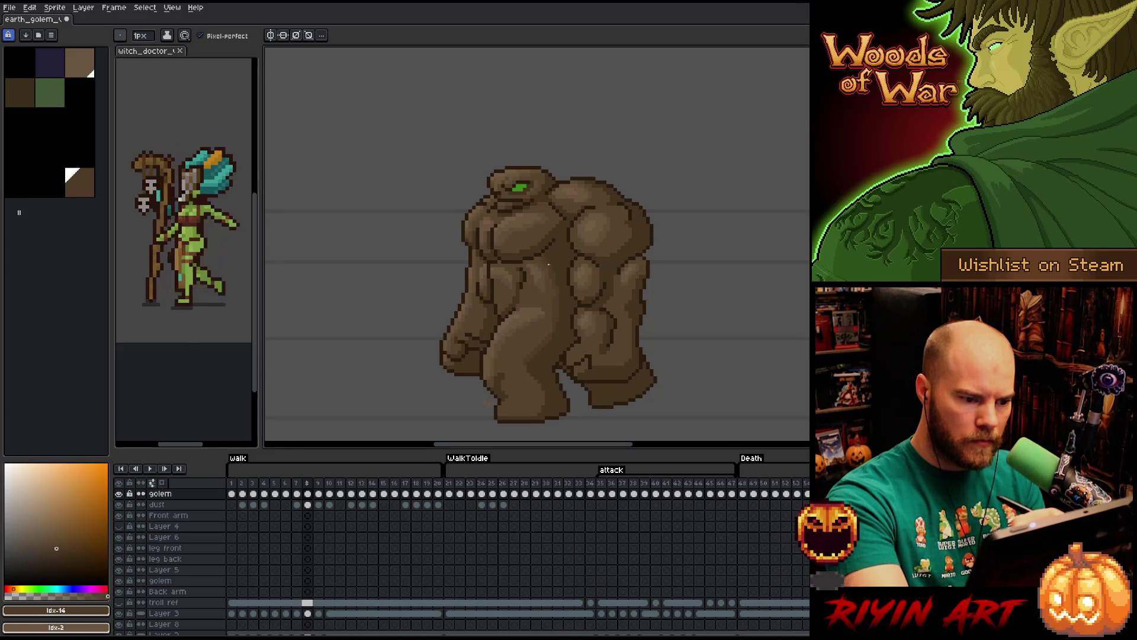
left_click(561, 303, "alt")
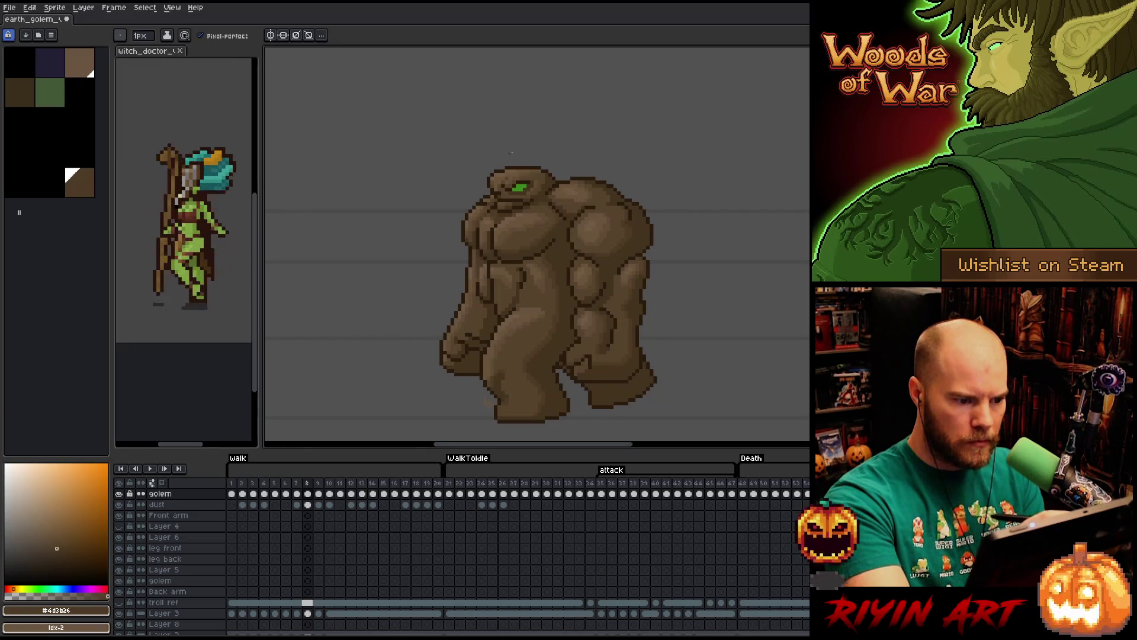
left_click(469, 310, "alt")
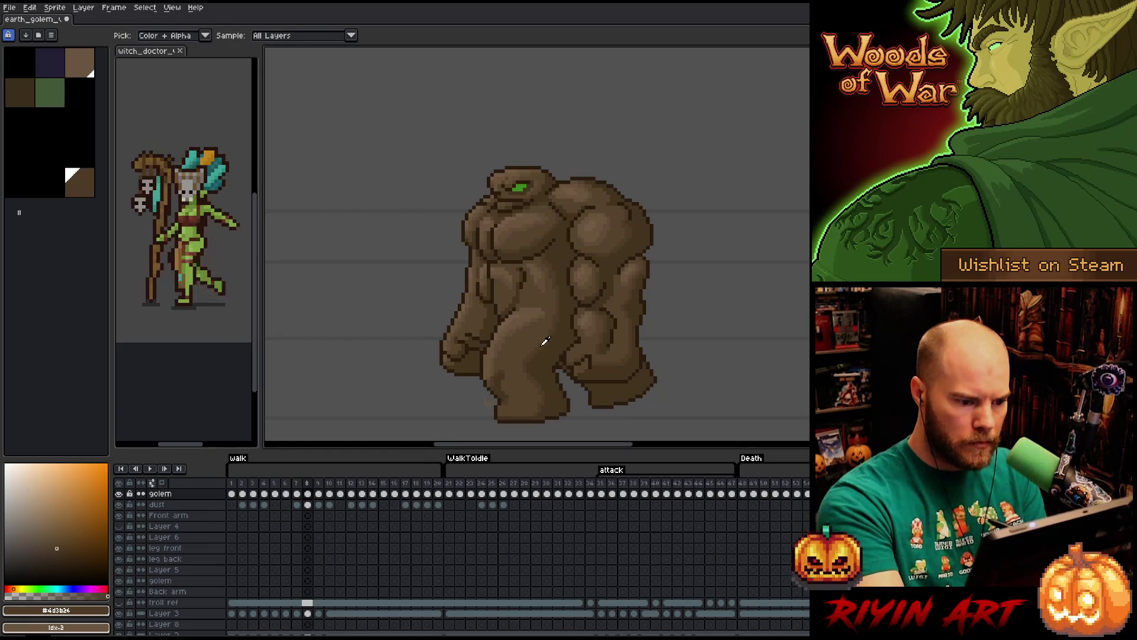
left_click(525, 371, "alt")
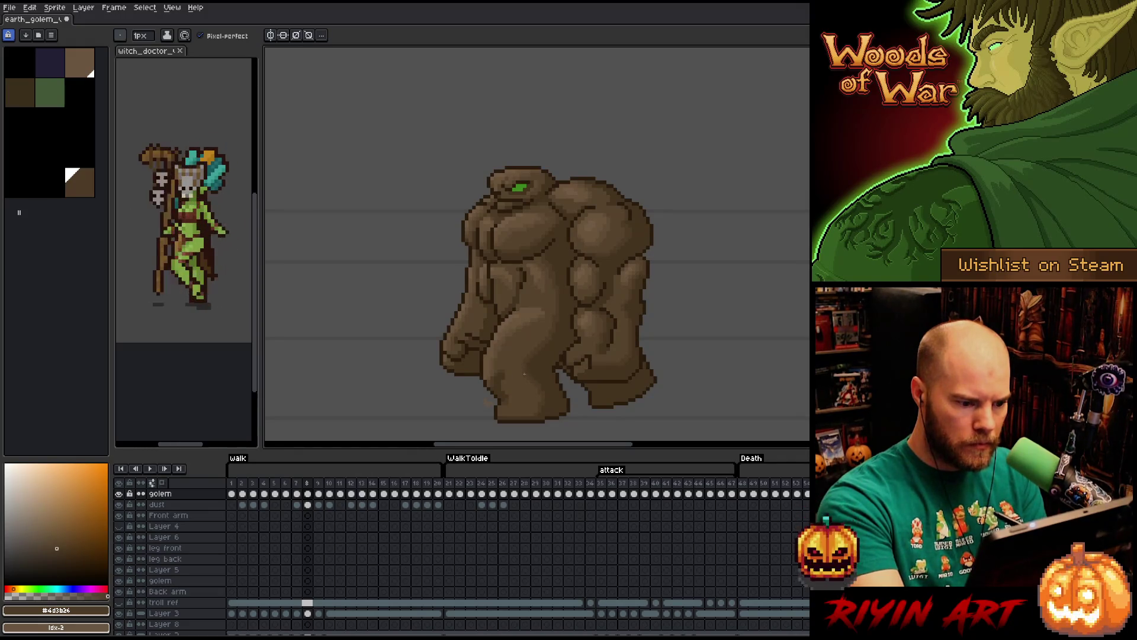
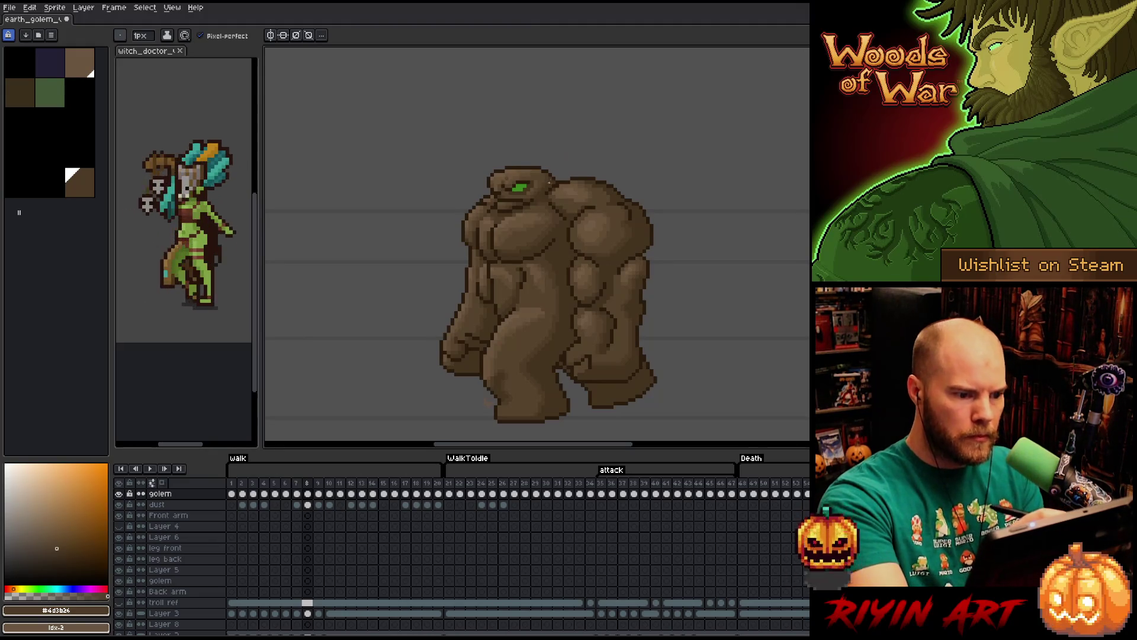
Sample light and dark browns from the golem's body, then save the sprite with Ctrl+S.
left_click(546, 188, "alt")
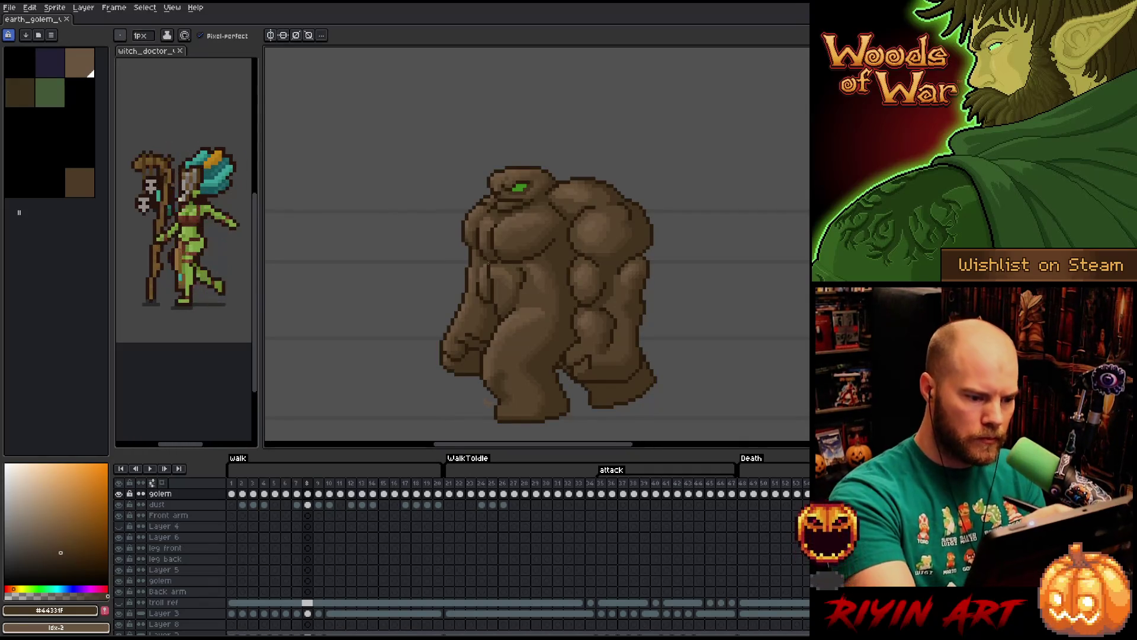
left_click(577, 266, "alt")
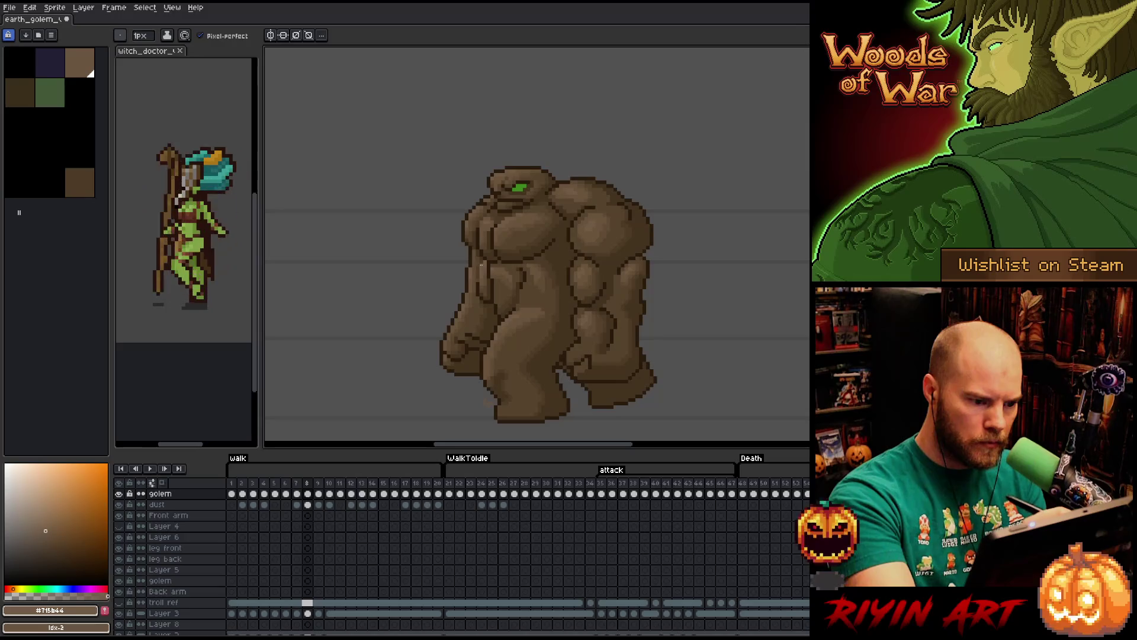
left_click(484, 265, "alt")
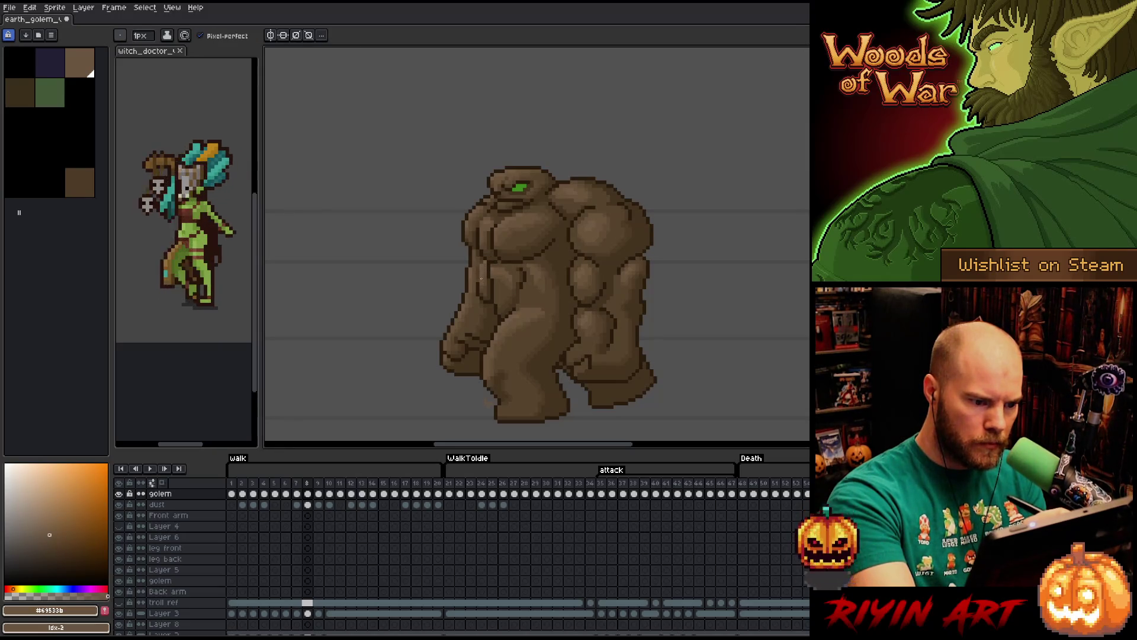
left_click(486, 283, "alt")
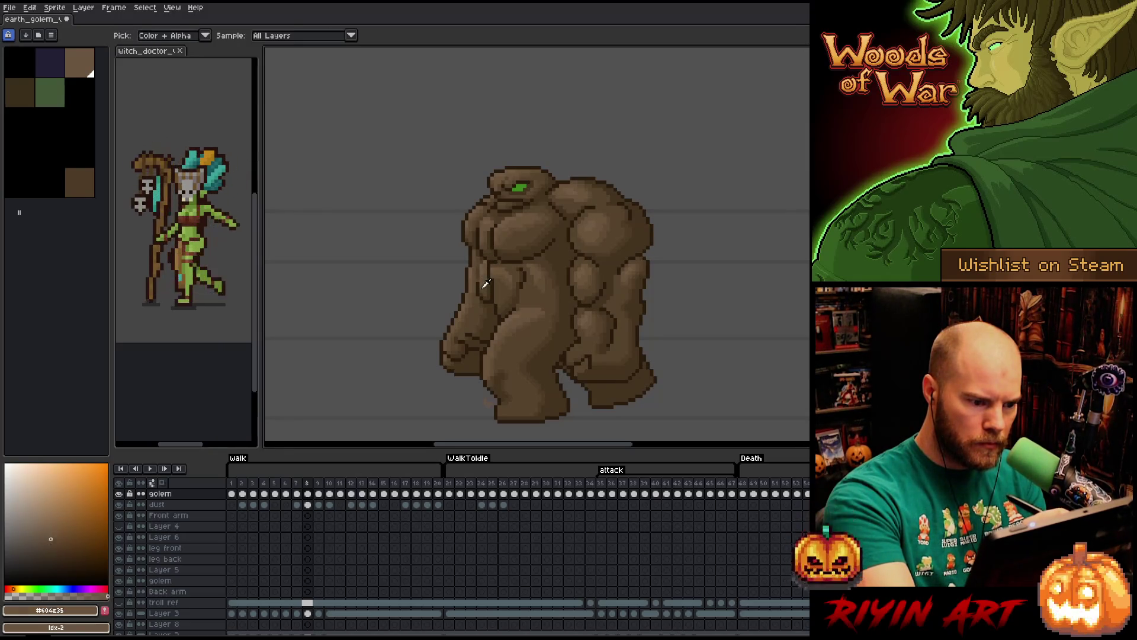
left_click(539, 284, "alt")
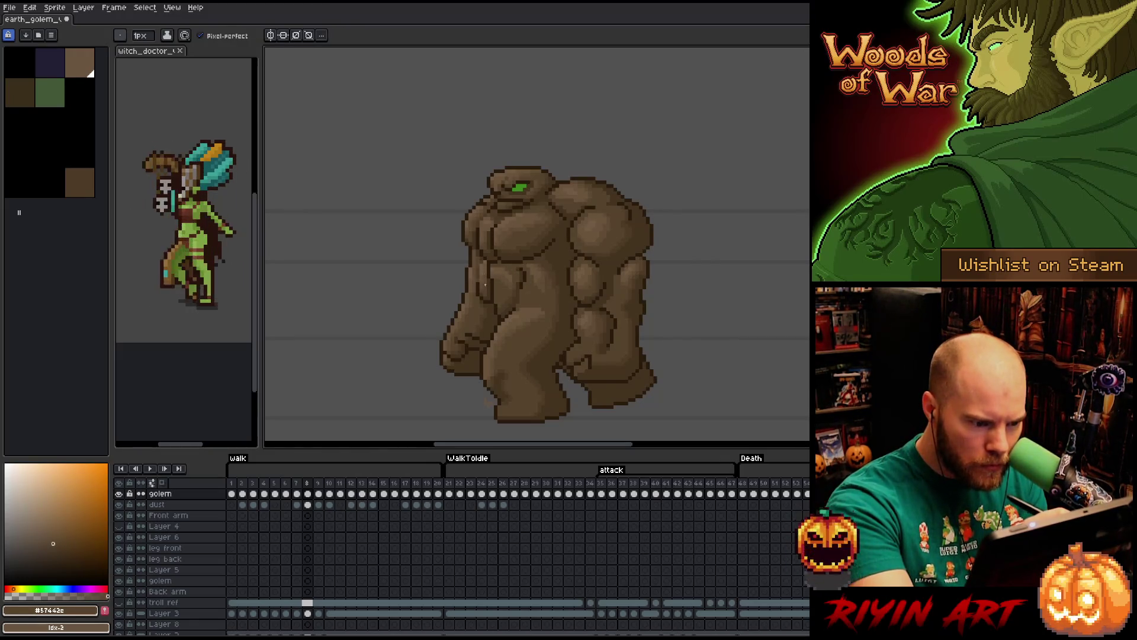
left_click(478, 276, "alt")
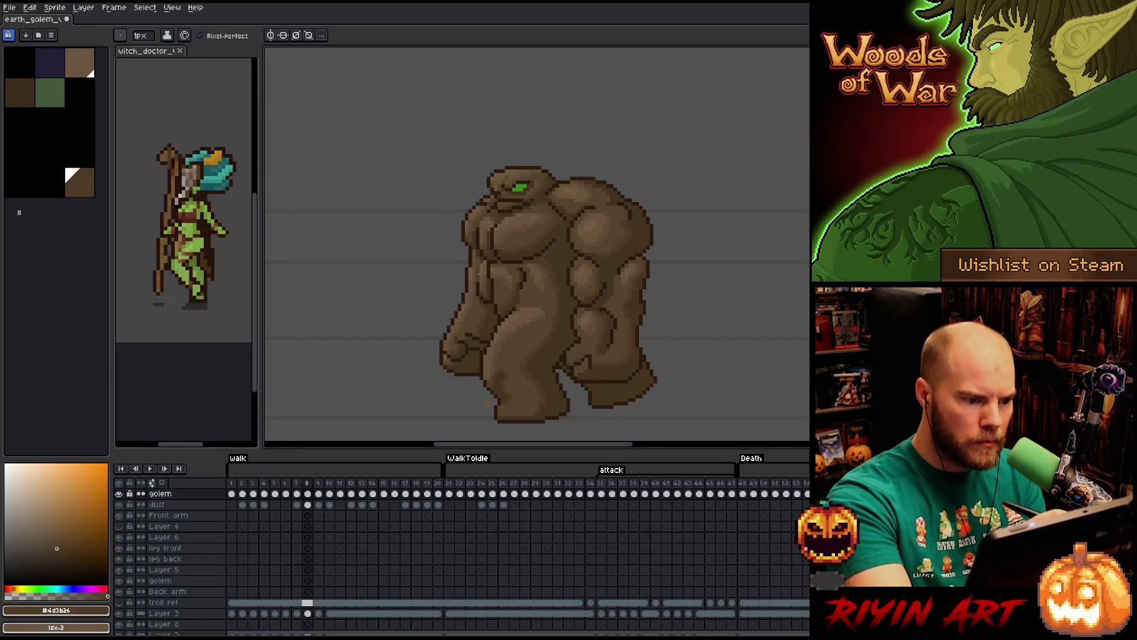
key("ctrl")
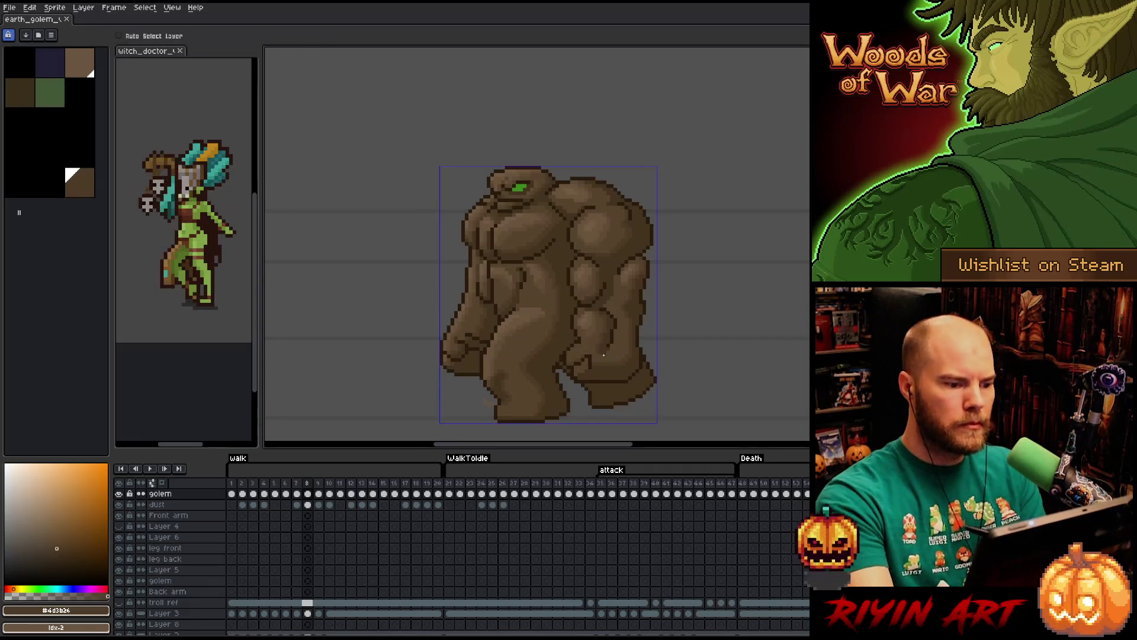
key("ctrl+s")
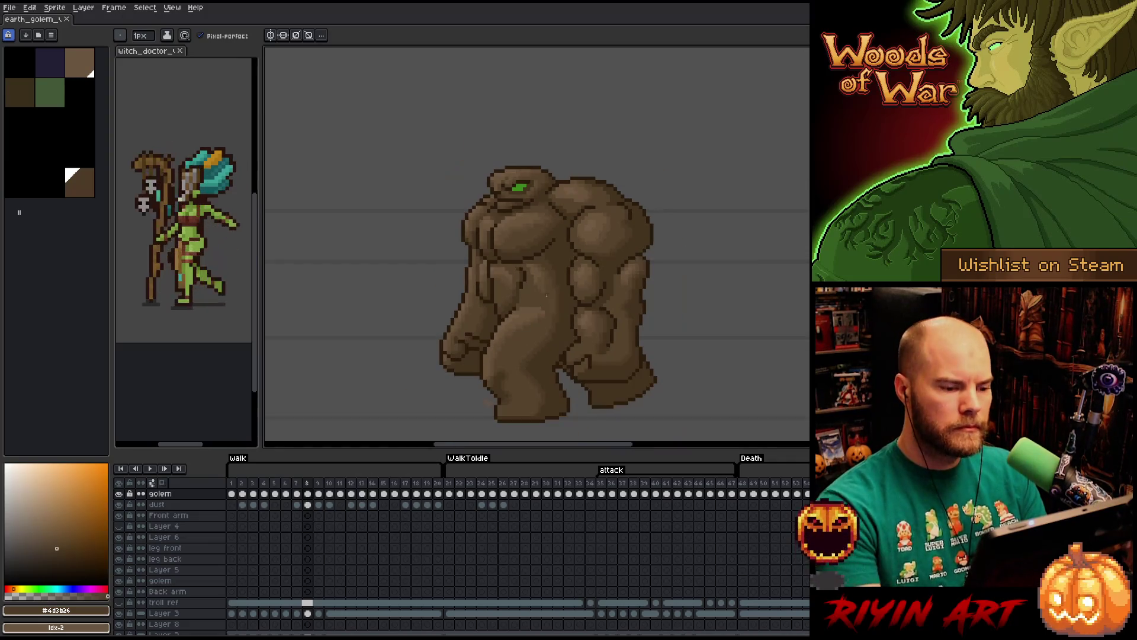
Make the golem's dark brown #44331f current and begin a Select Color Range on it.
key("i")
left_click(561, 252)
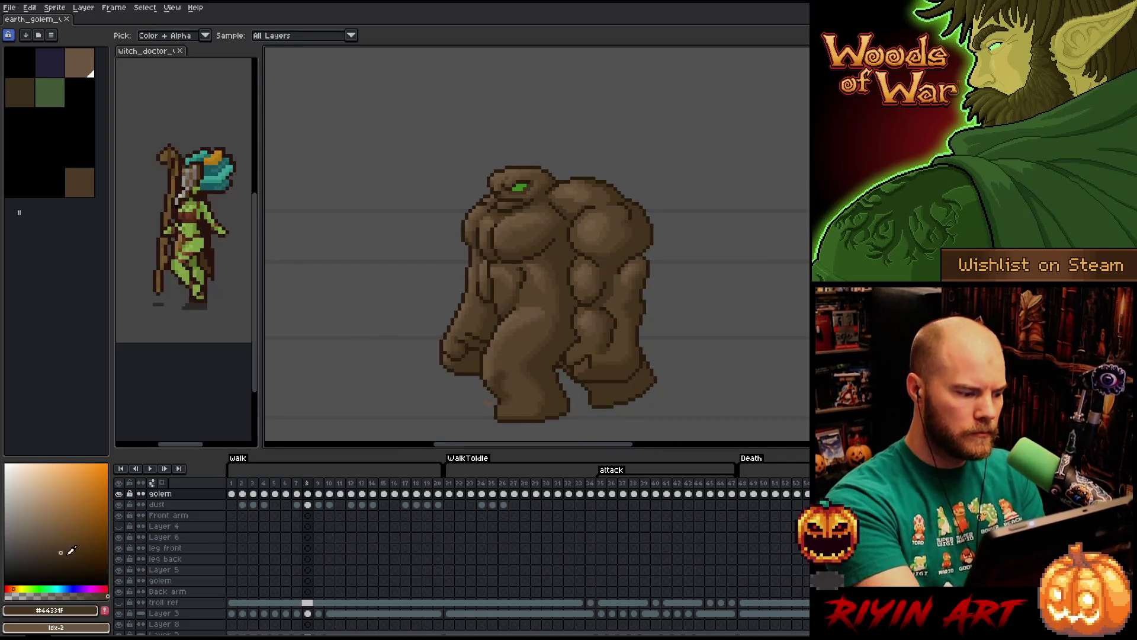
left_click(71, 551)
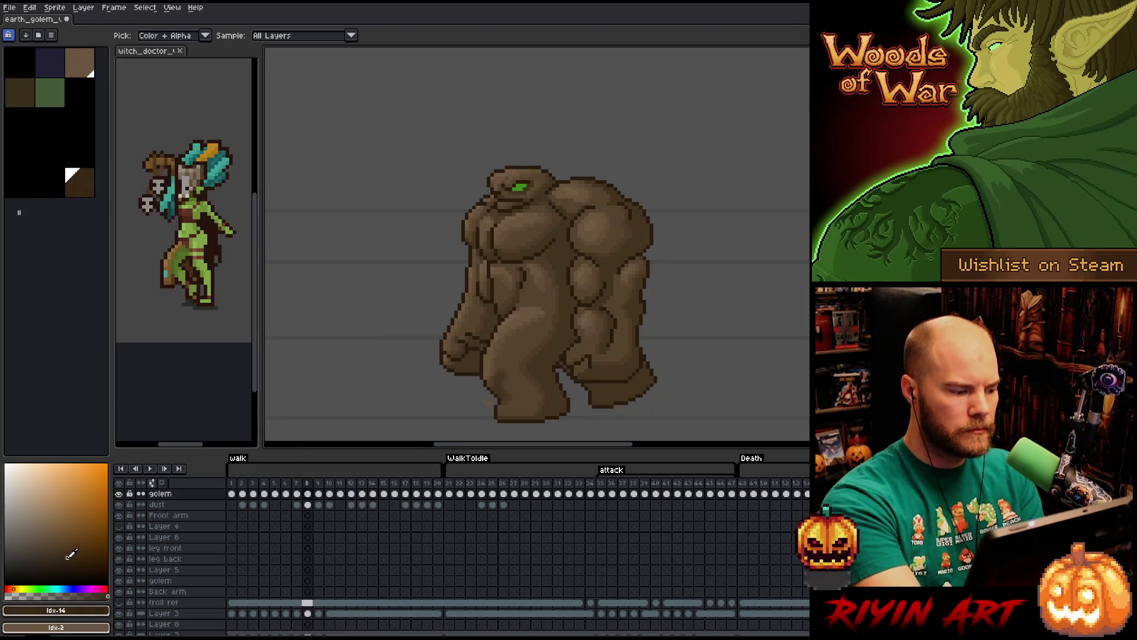
key("shift+c")
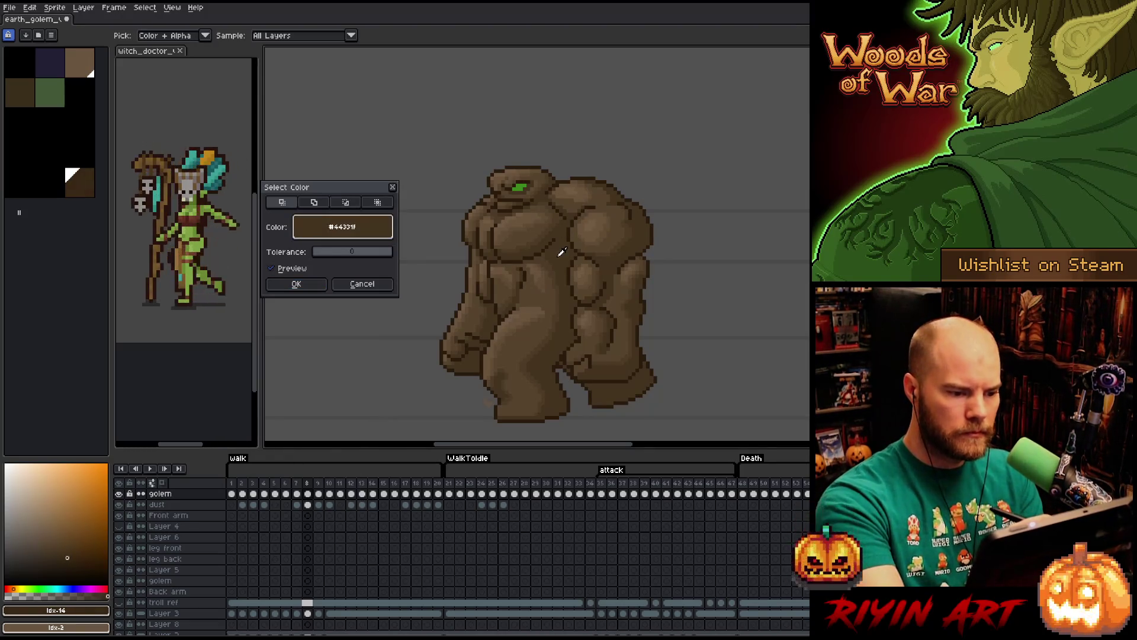
Confirm the colour-range selection of all #44331f pixels and return to the Pencil.
left_click(307, 285)
key("v")
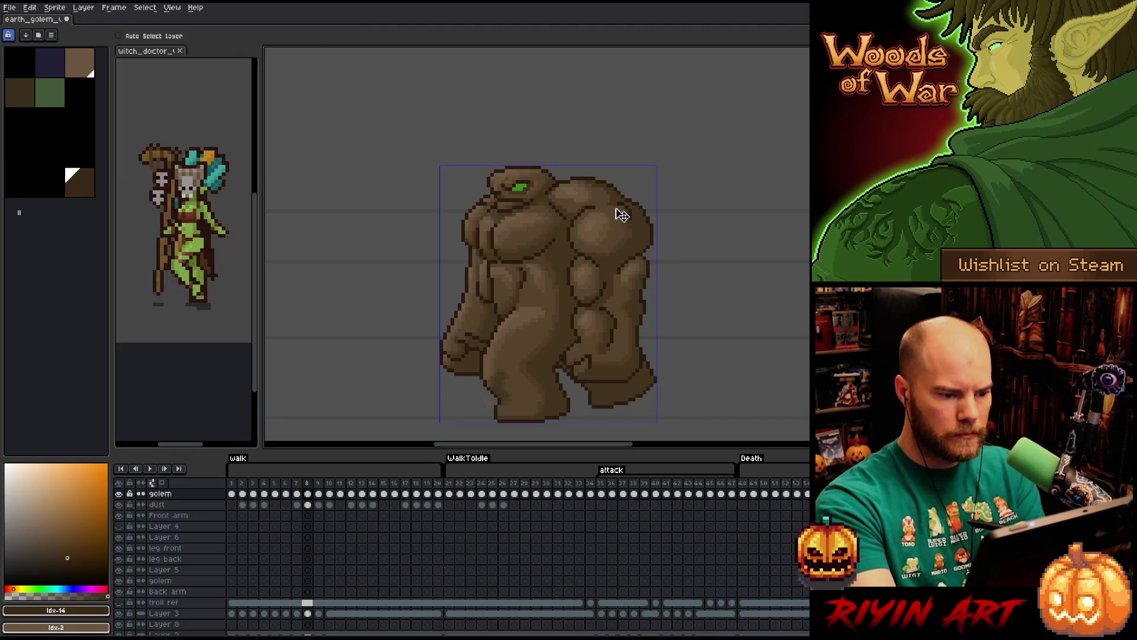
key("b")
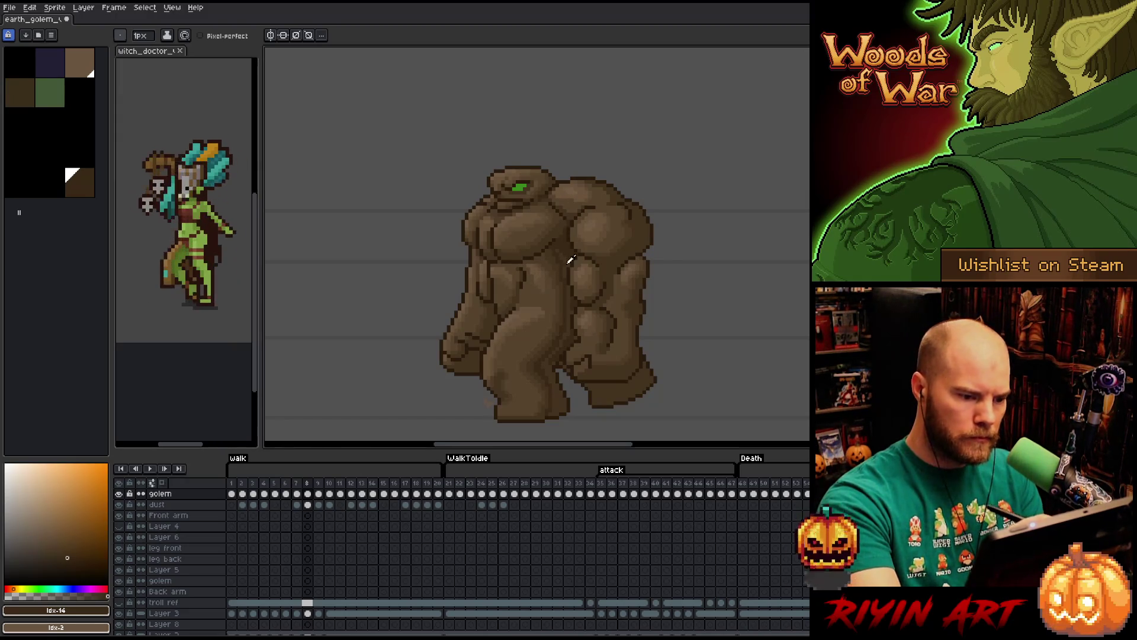
Pick the golem's dark, darker and medium browns, settling on mid brown #4d3b26 for shading.
left_click(564, 245, "alt")
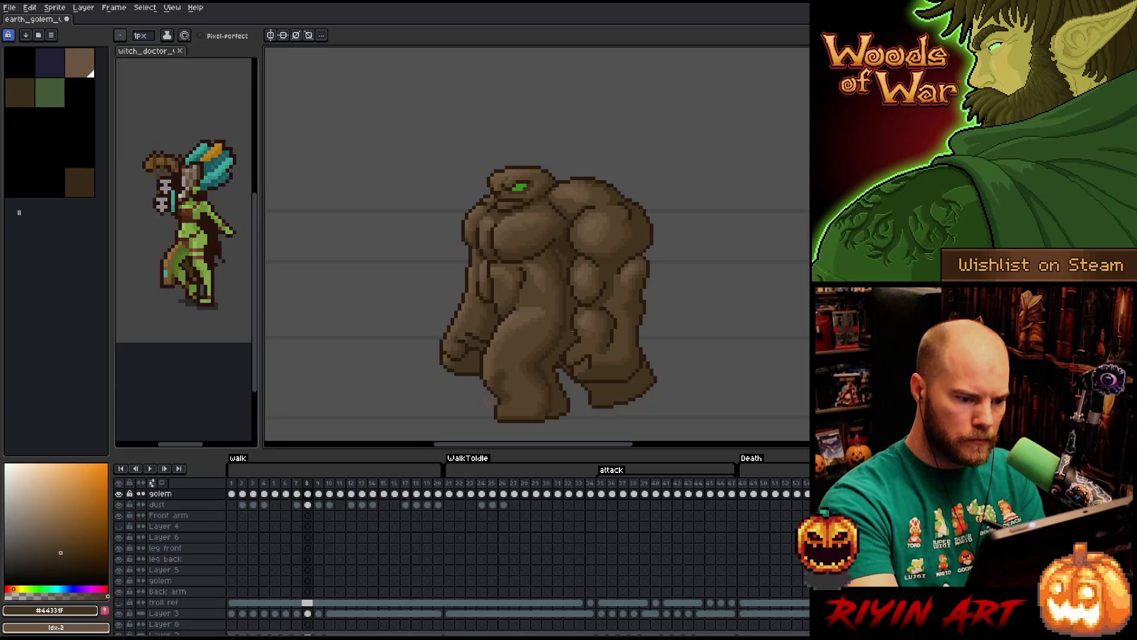
left_click(555, 402, "alt")
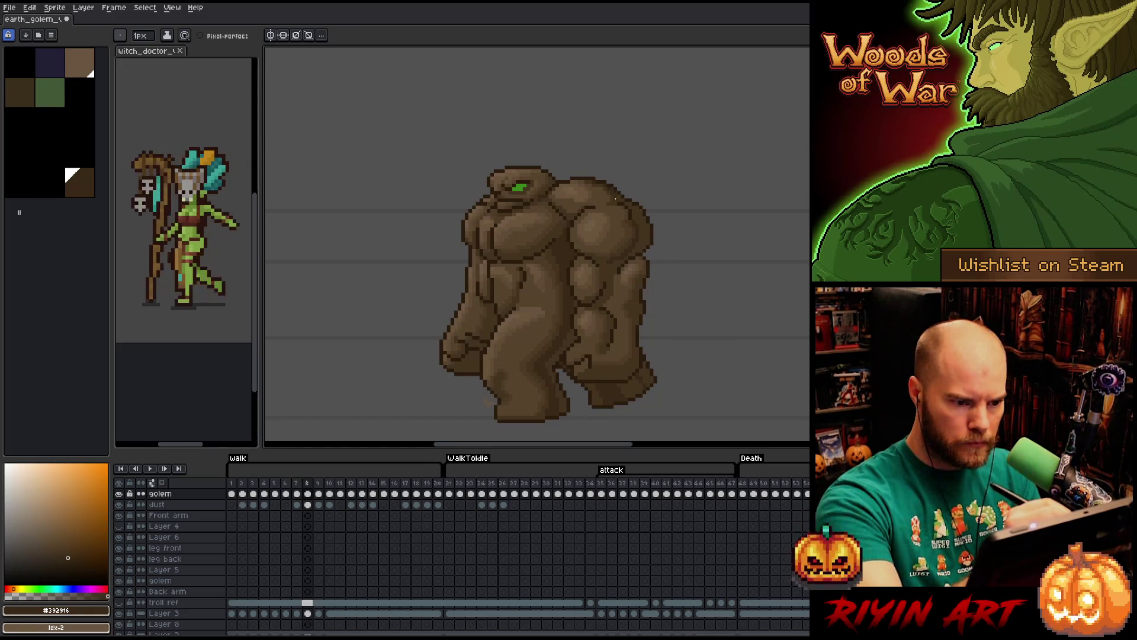
left_click(633, 229, "alt")
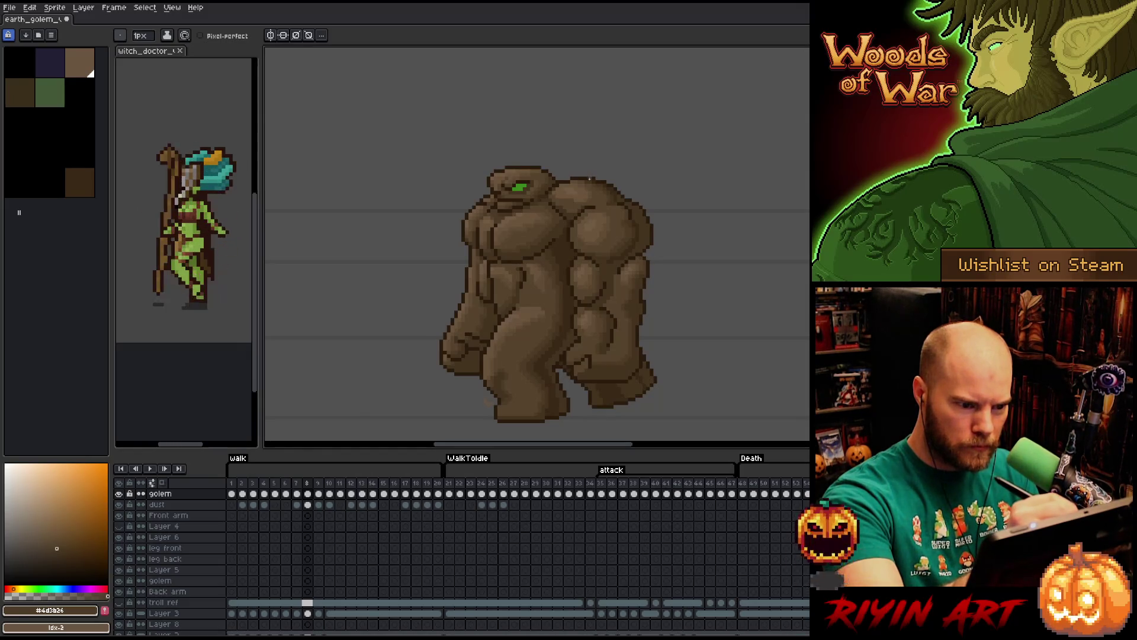
Sample the shoulder's darker brown, match it to its palette swatch and switch to the Magic Wand.
left_click(637, 216, "alt")
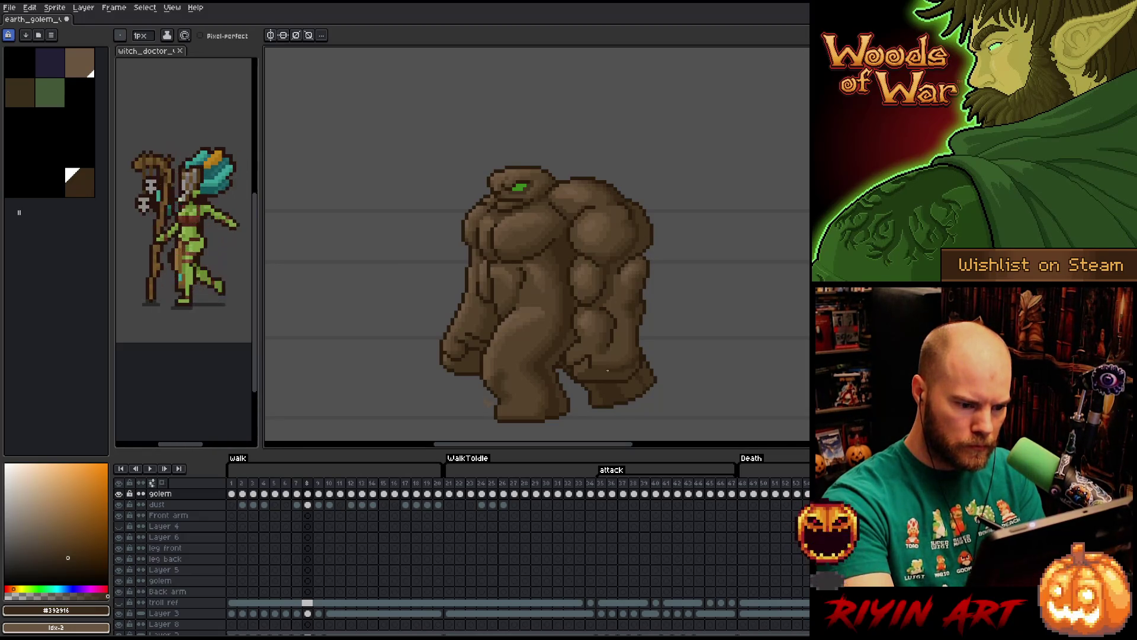
key("alt")
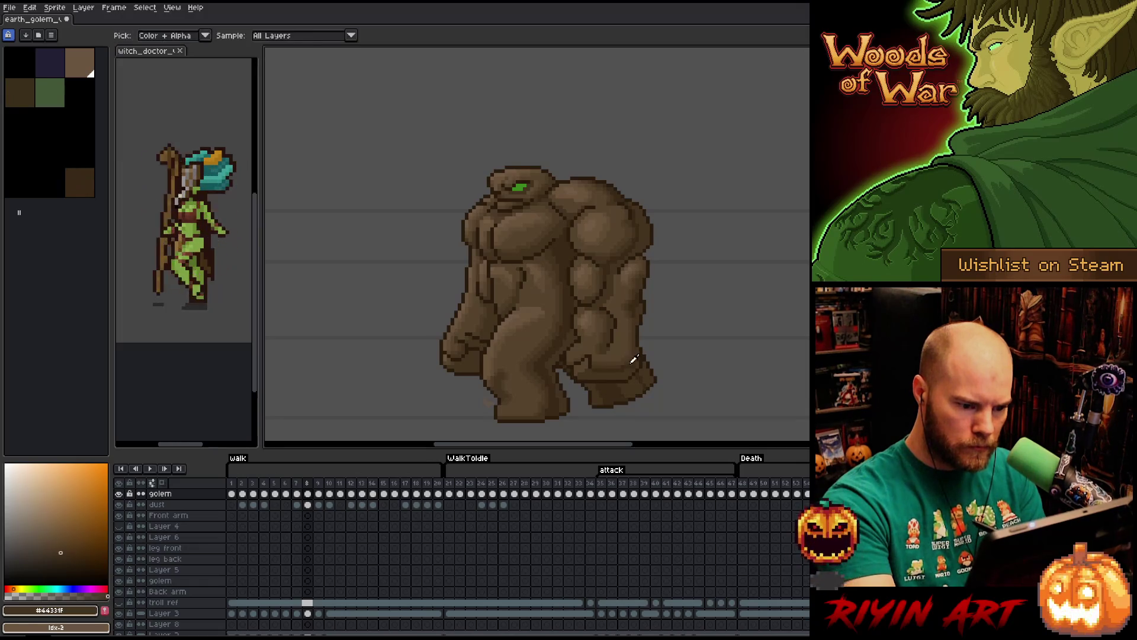
left_click(636, 361, "alt")
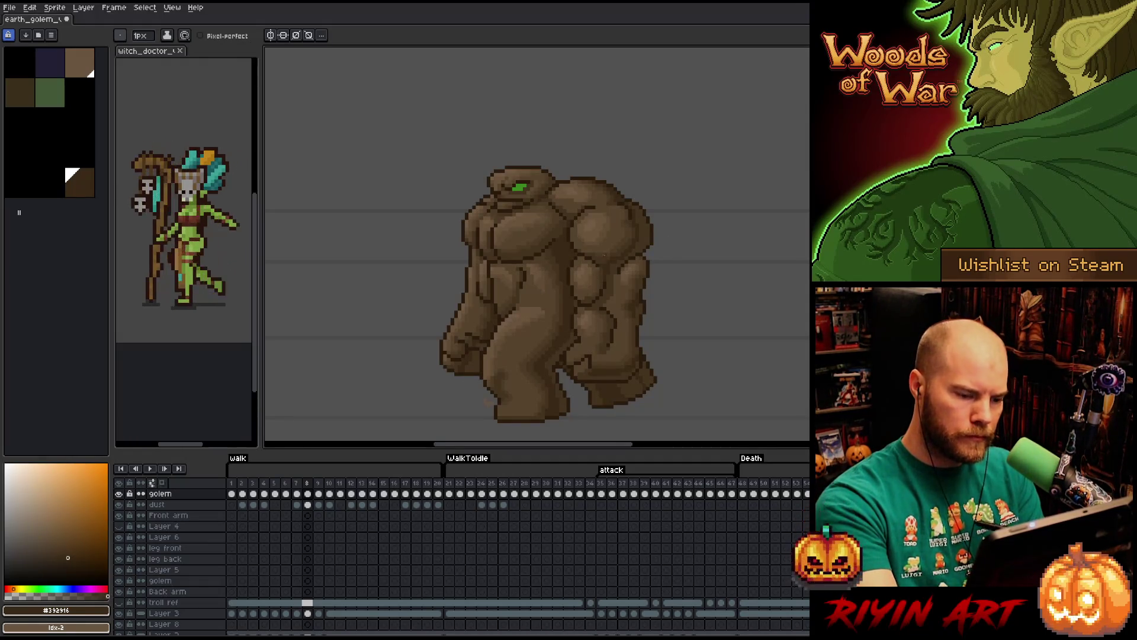
key("i")
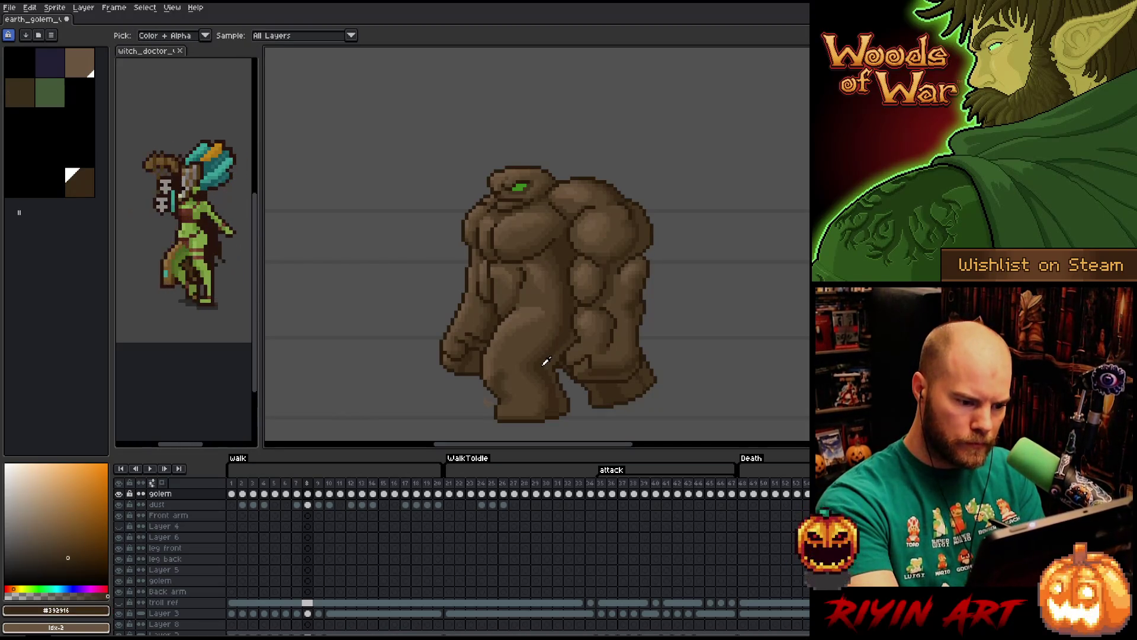
left_click(551, 363)
left_click(546, 404)
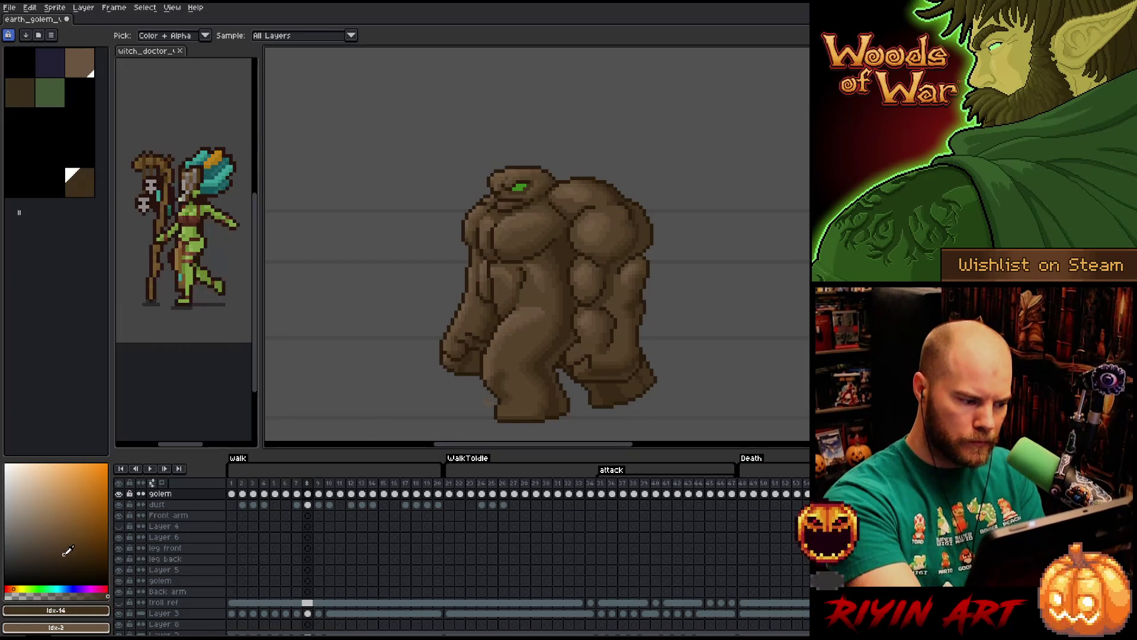
key("w")
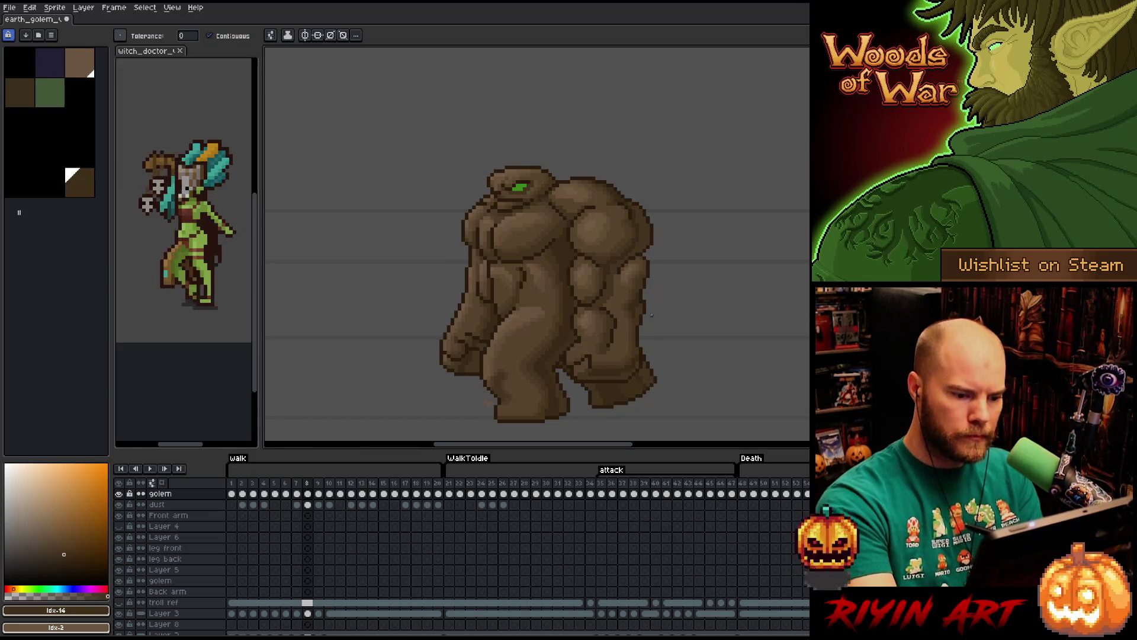
Switch from the Magic Wand back to the Pencil for single-pixel drawing.
key("b")
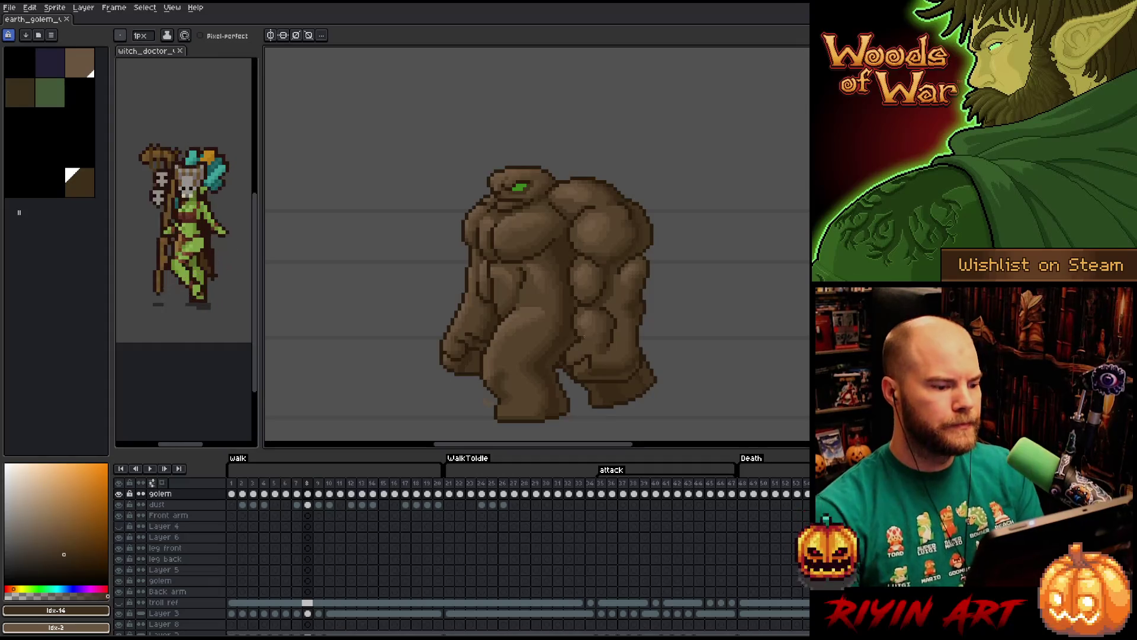
scroll(524, 316, "down", 2)
scroll(454, 305, "up", 1)
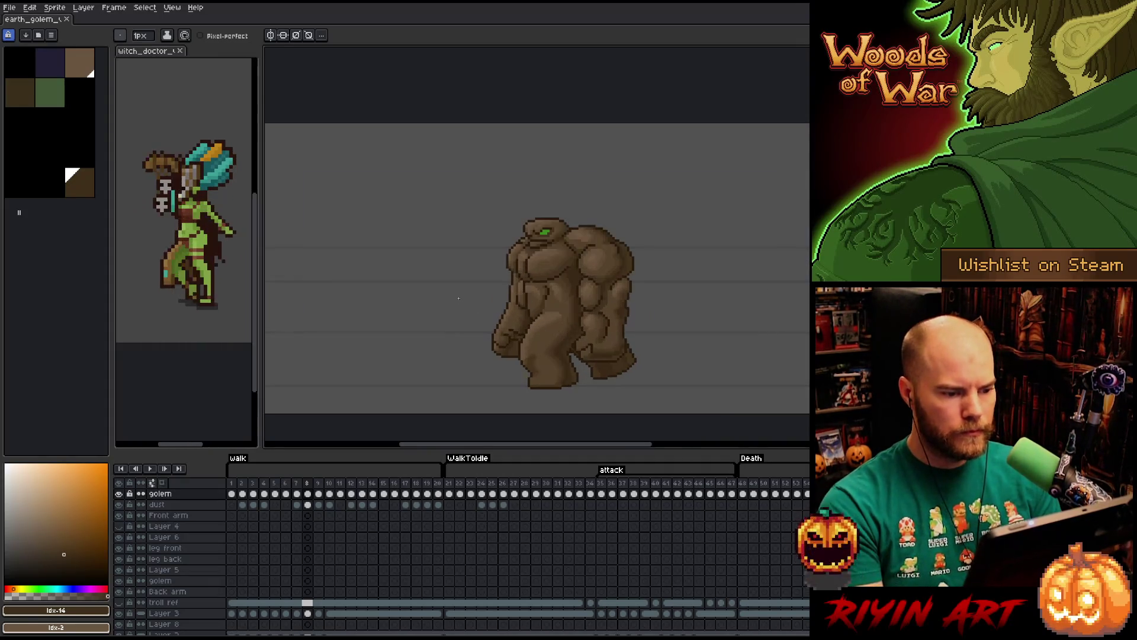
scroll(460, 288, "up", 1)
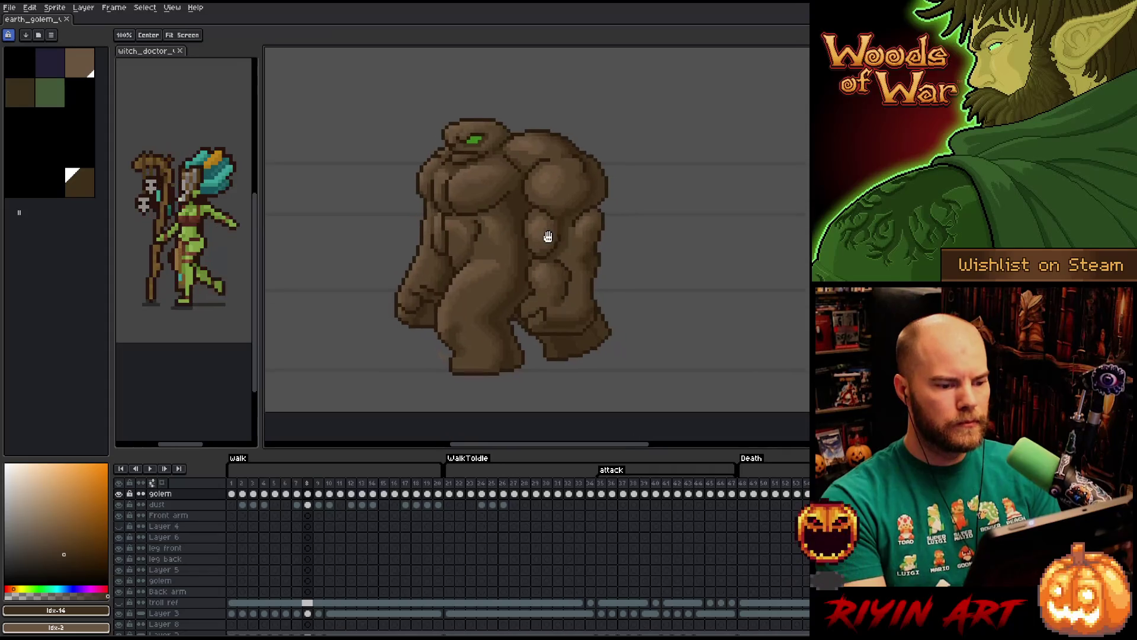
scroll(544, 235, "down", 1)
scroll(427, 237, "up", 1)
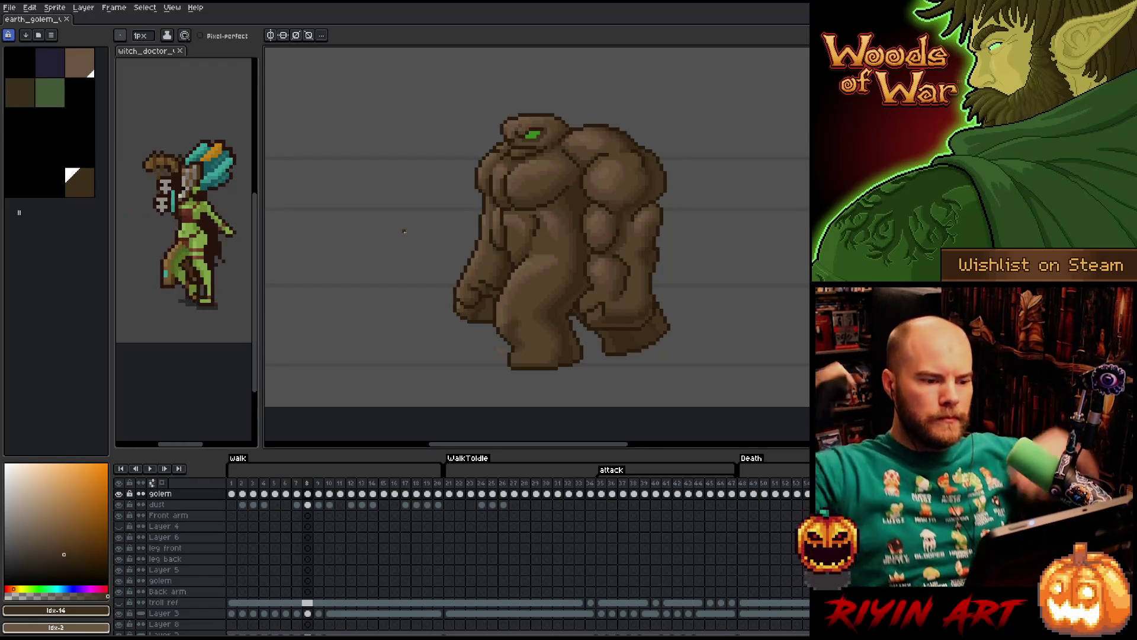
Shade the golem's legs alternating the sampled dark and lighter browns, then save the sprite.
left_click(525, 317, "alt")
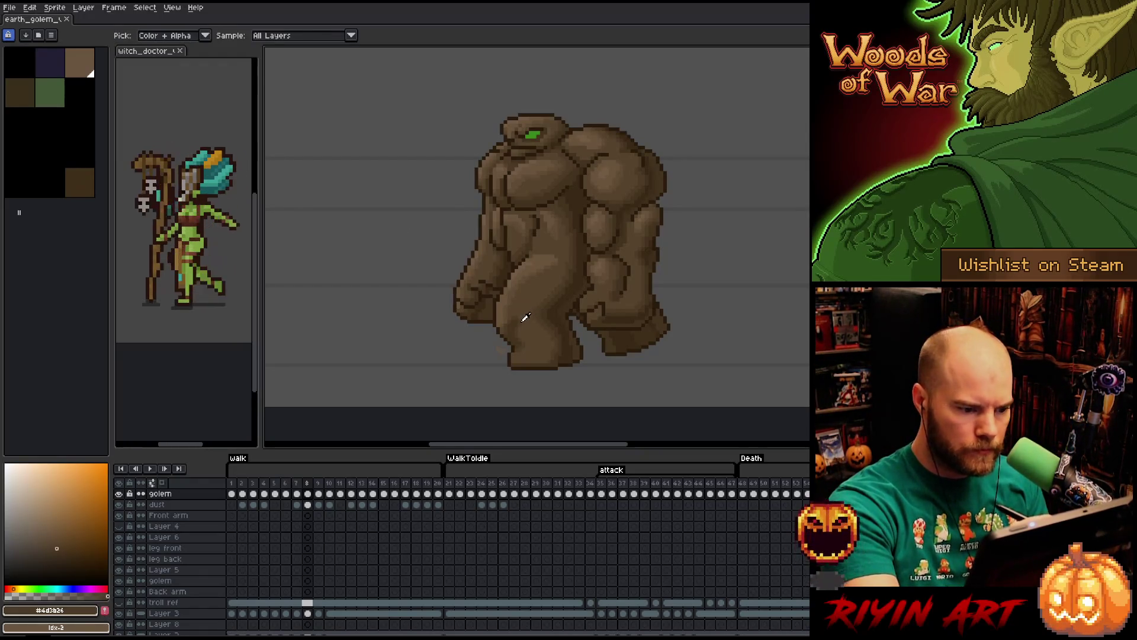
left_click(525, 325, "alt")
left_click(517, 314, "alt")
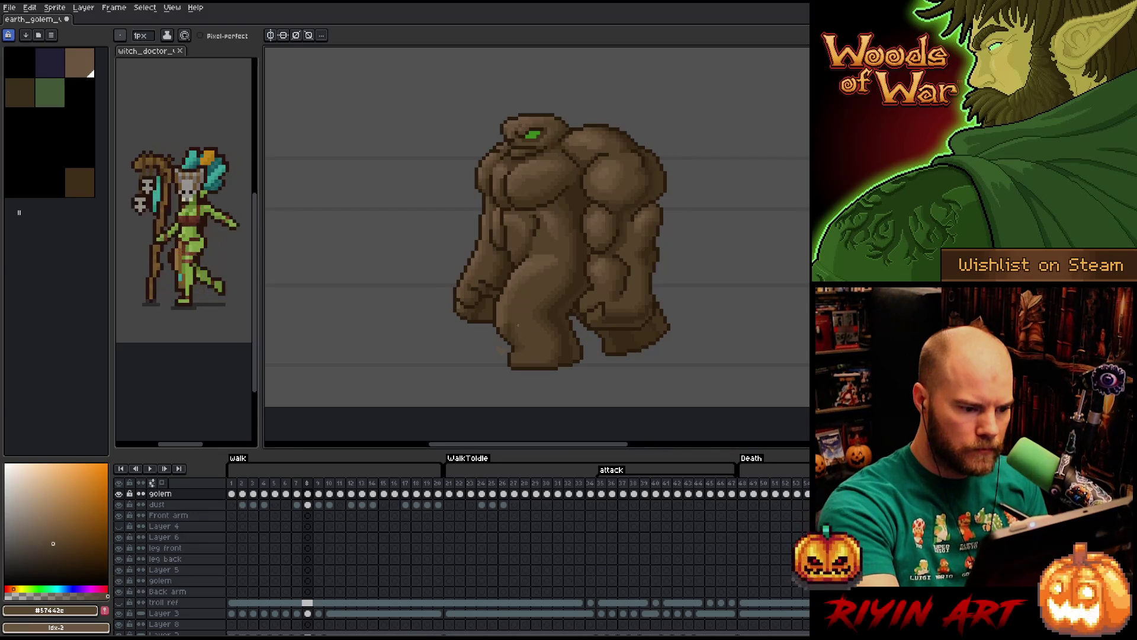
left_click(512, 317, "alt")
left_click(514, 320, "alt")
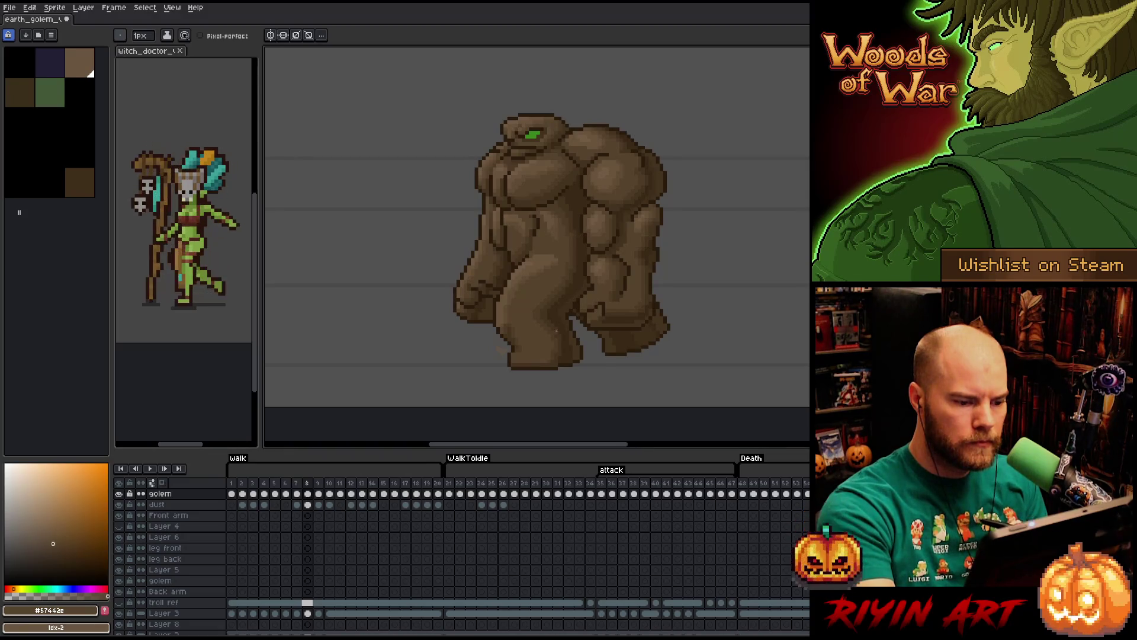
left_click(555, 330, "alt")
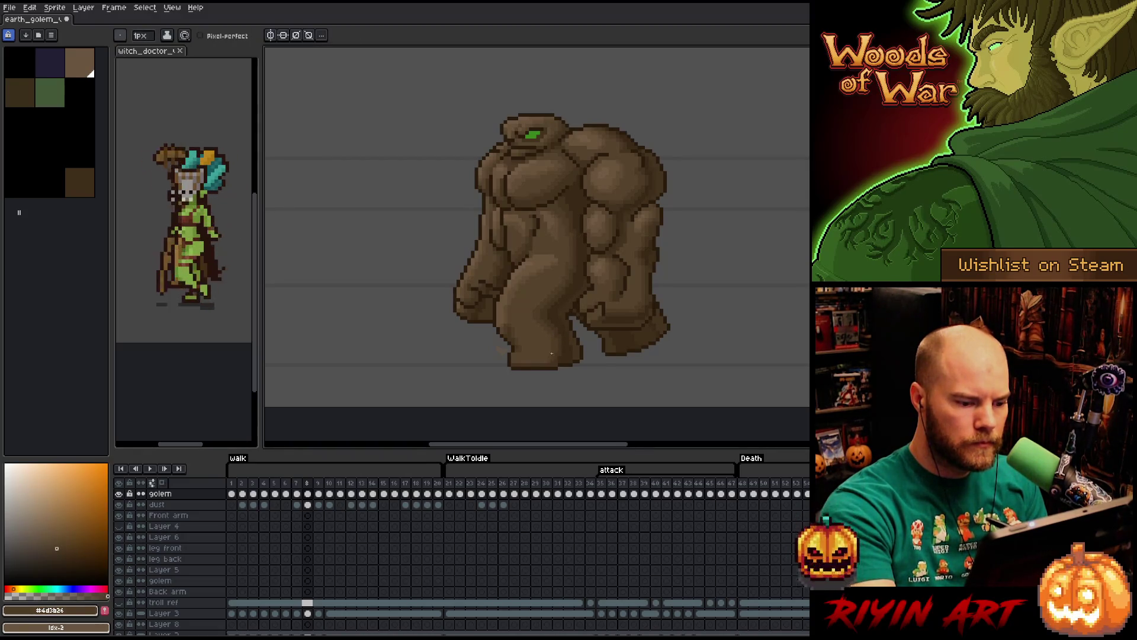
right_click(562, 298)
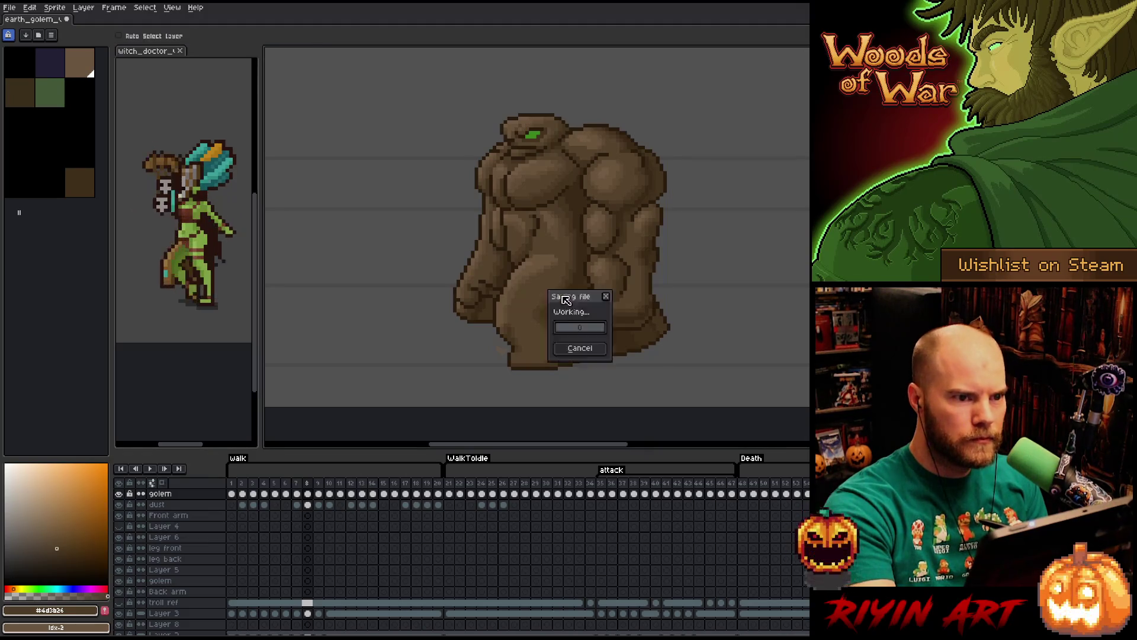
Dismiss the save and shade the golem's lower torso with sampled darker and lighter mid-browns.
key("Escape")
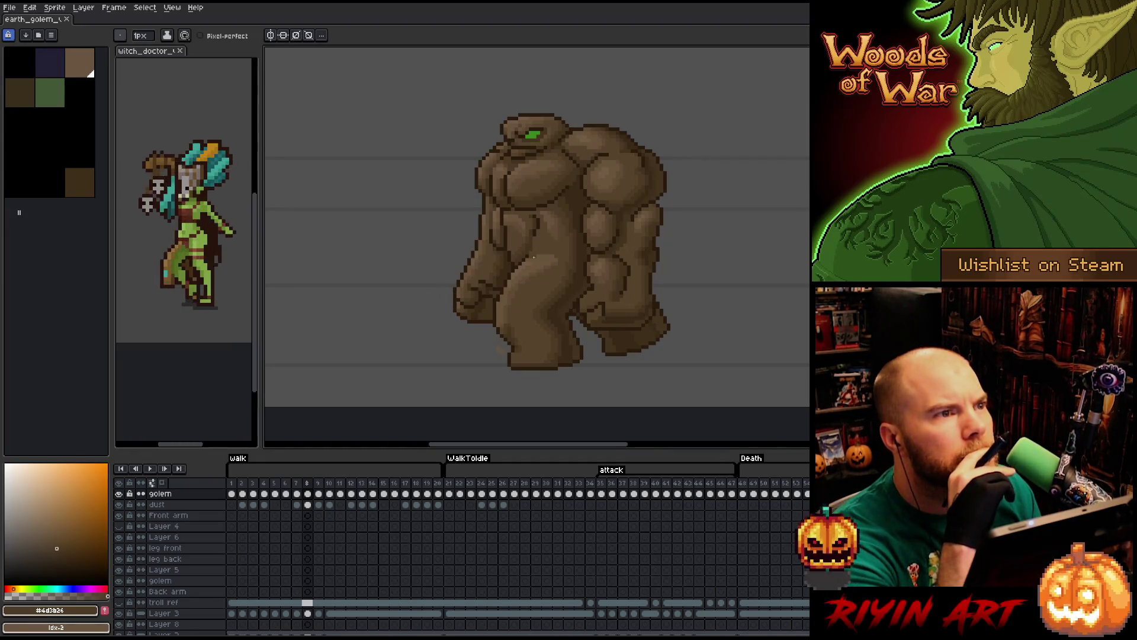
key("alt")
left_click(631, 340, "alt")
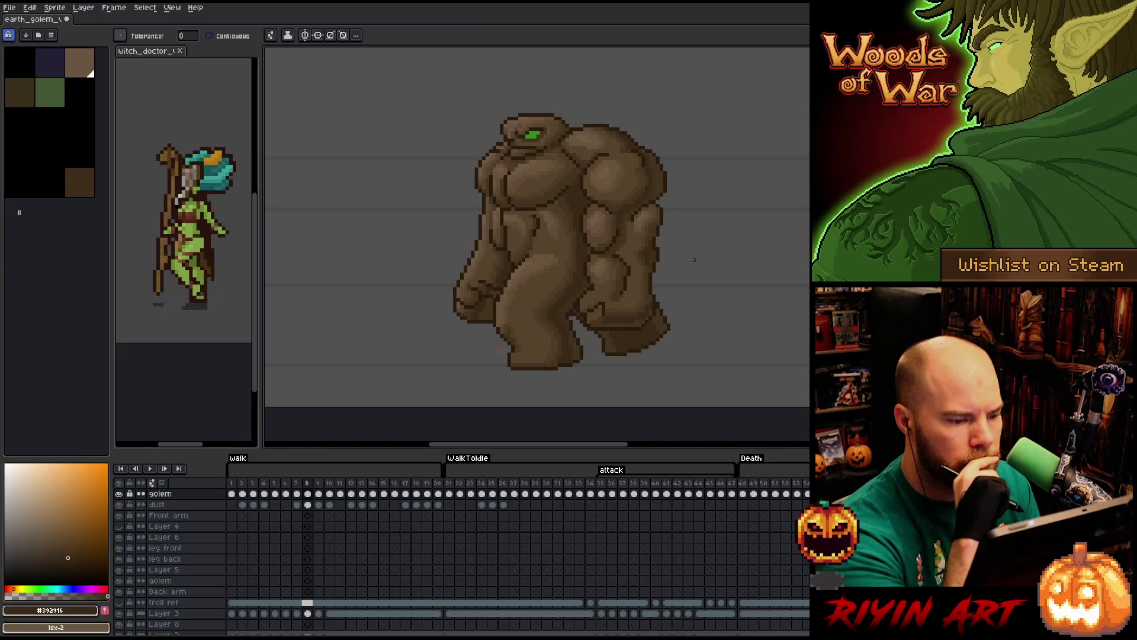
key("b")
left_click(631, 225, "alt")
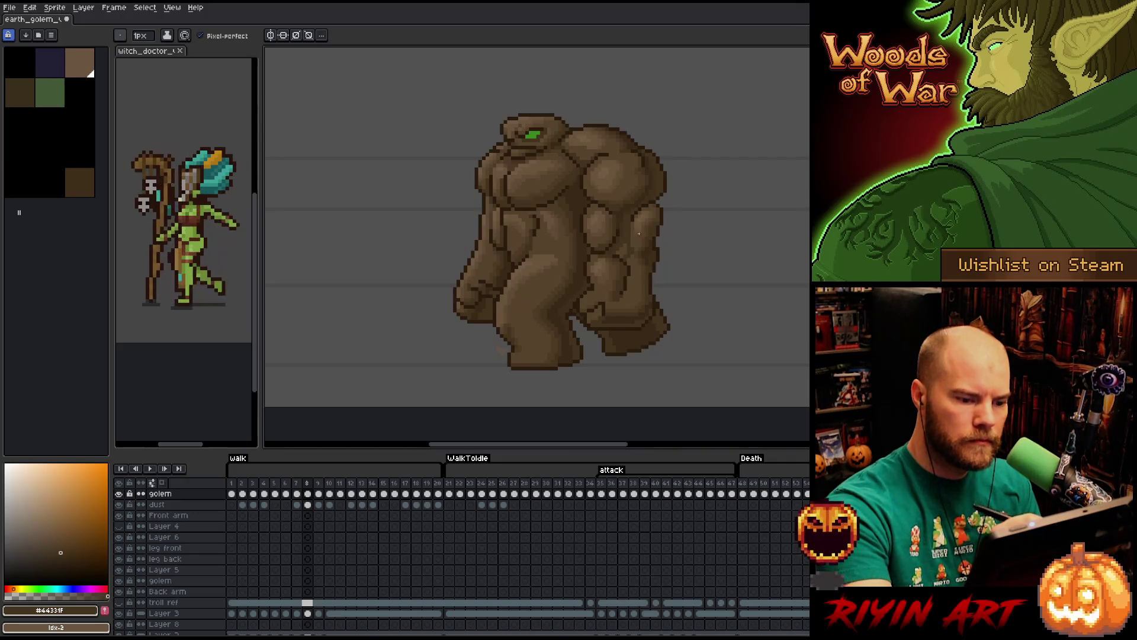
left_click(627, 255, "alt")
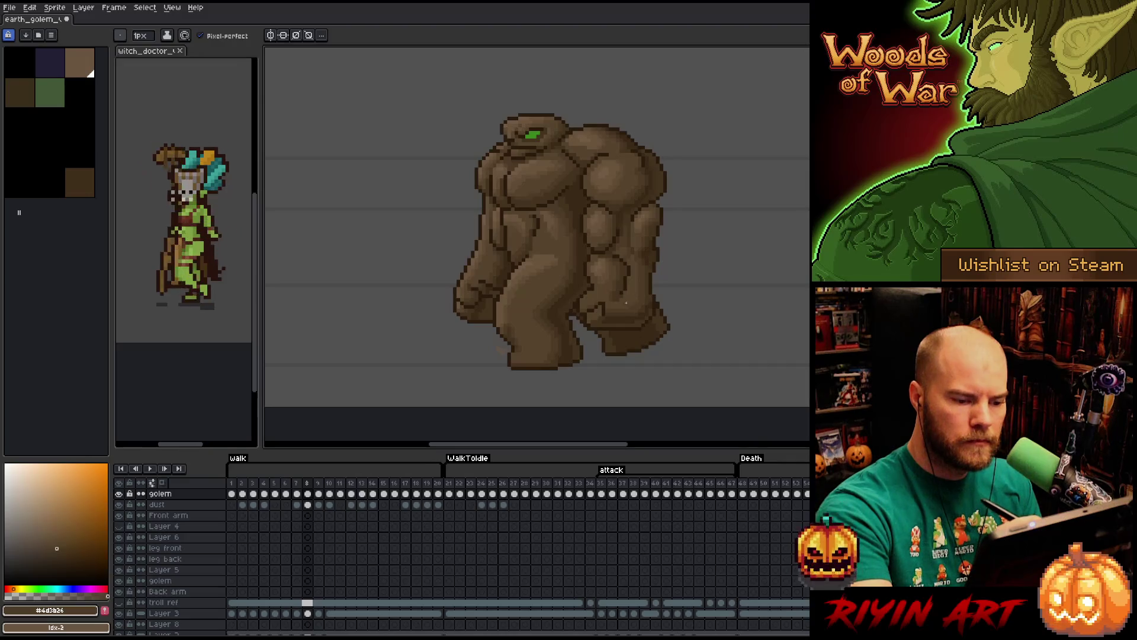
left_click(625, 298, "alt")
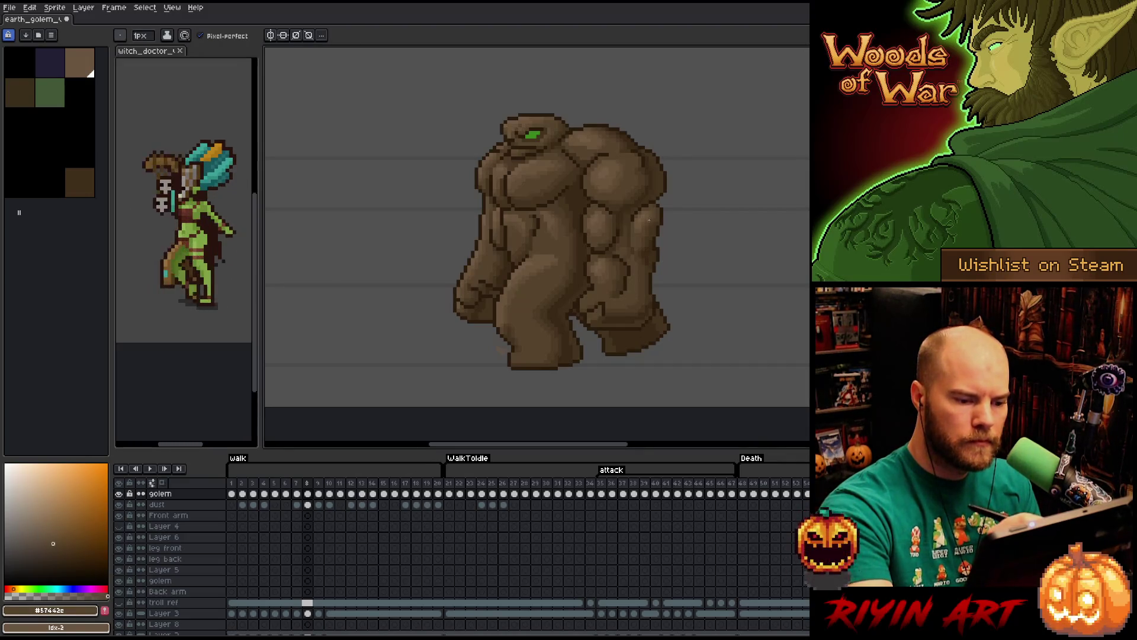
Refine the arm and upper torso shading, alternating between #4d3b26 and #57443c pixel by pixel.
left_click(644, 277, "alt")
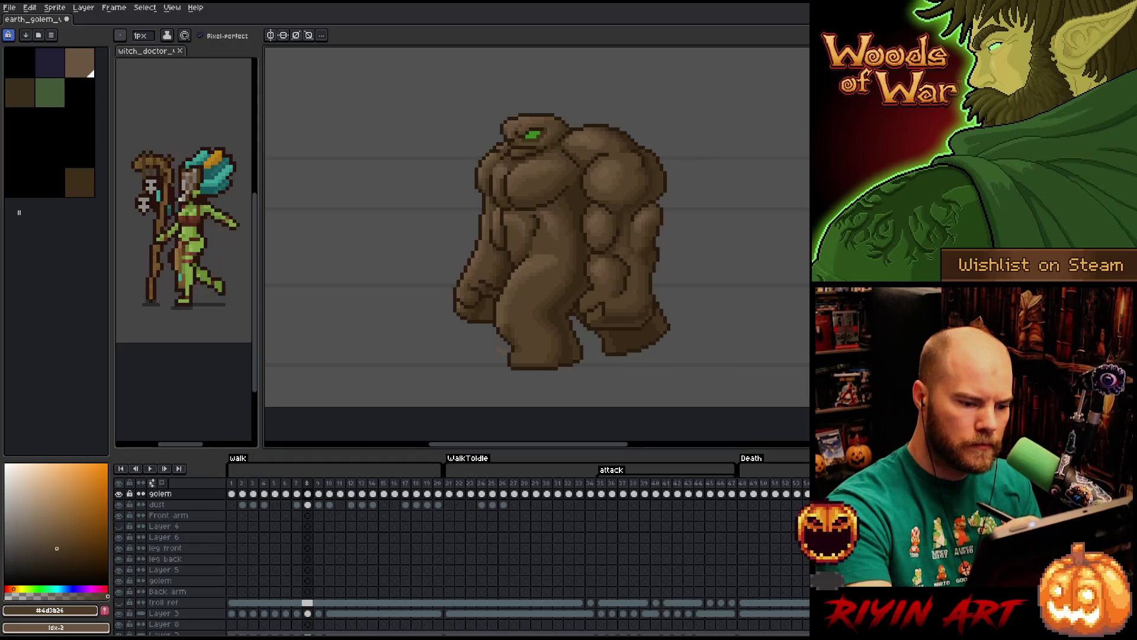
left_click(638, 271, "alt")
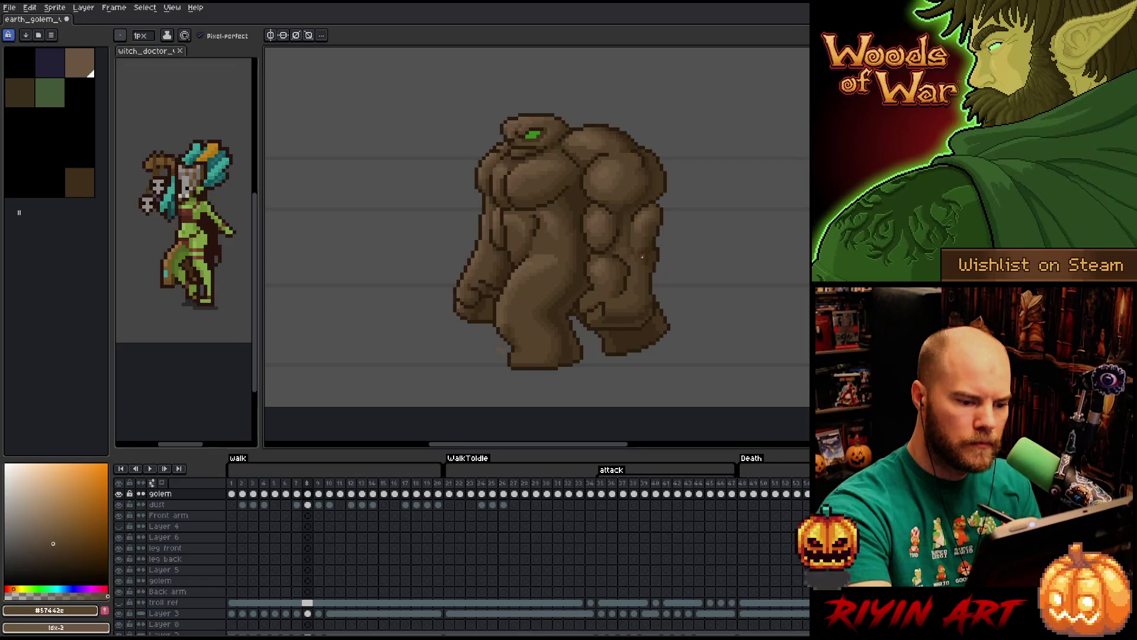
left_click(642, 247, "alt")
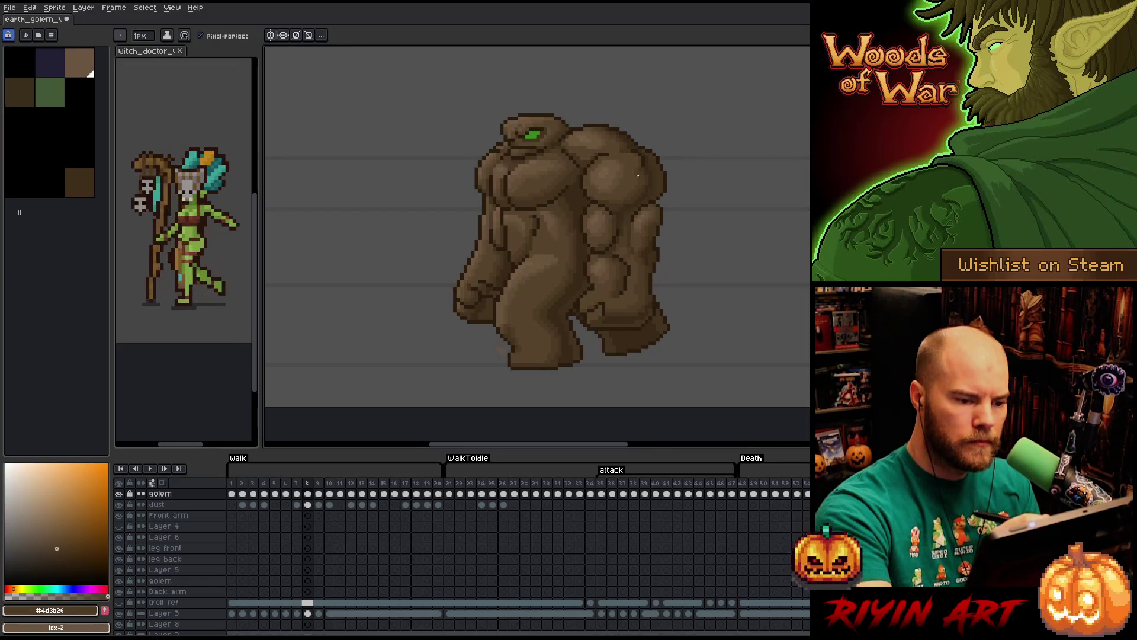
left_click(628, 254, "alt")
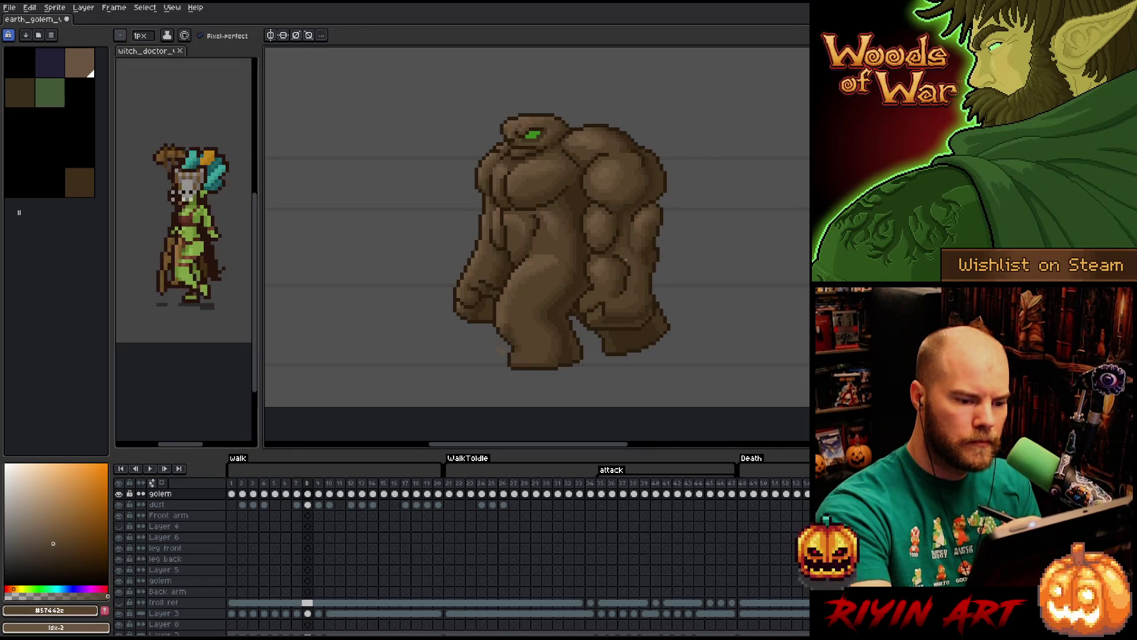
left_click(646, 267, "alt")
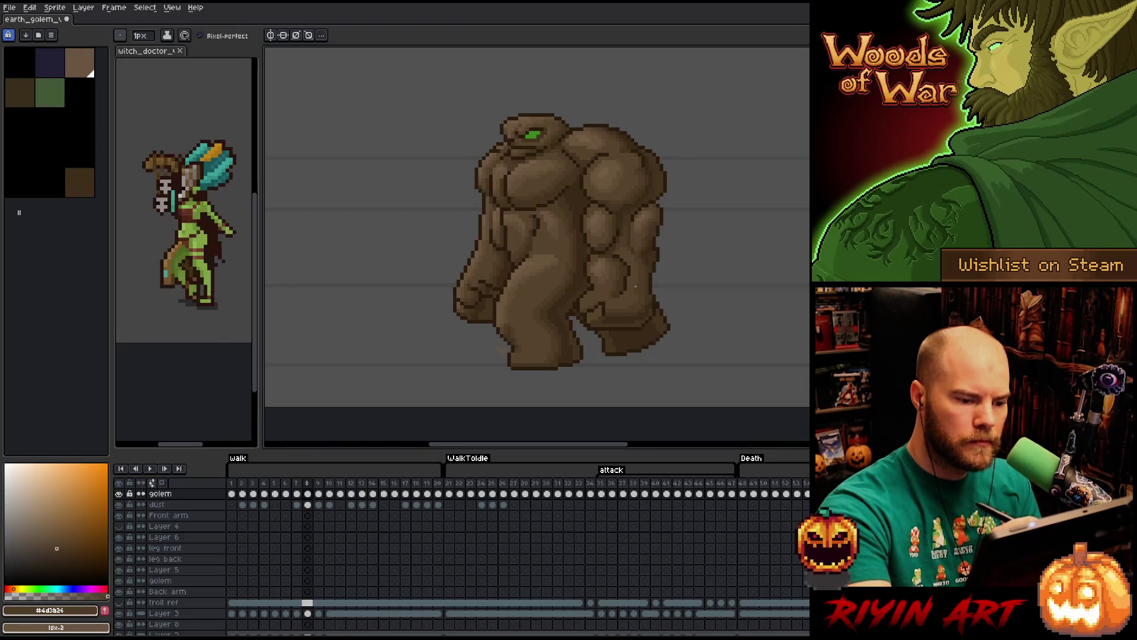
left_click(636, 282, "alt")
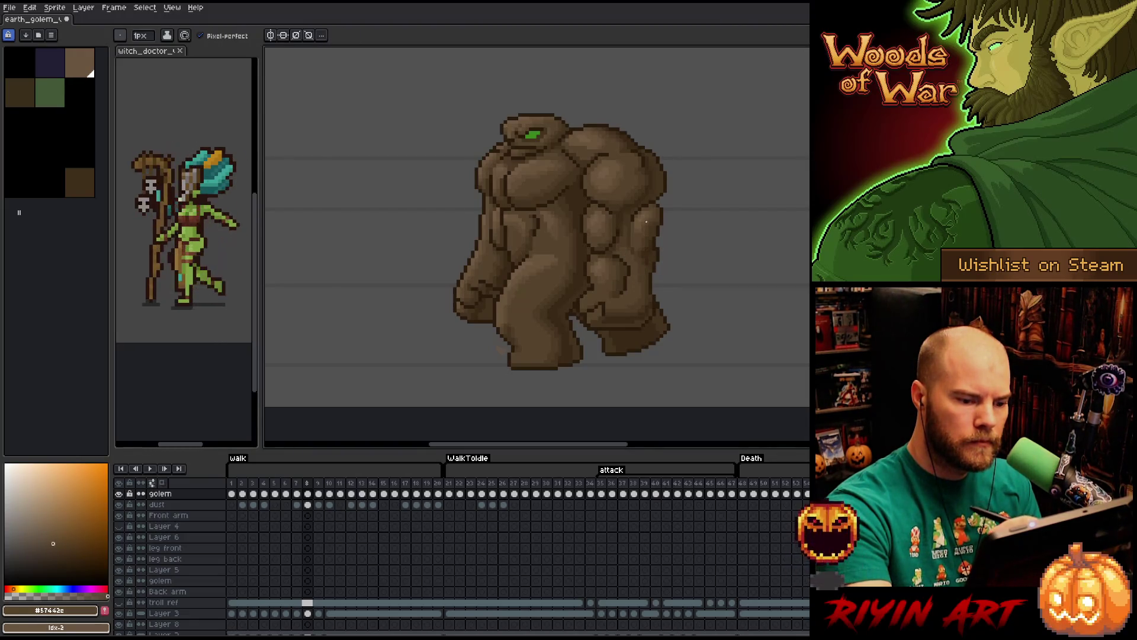
left_click(638, 252, "alt")
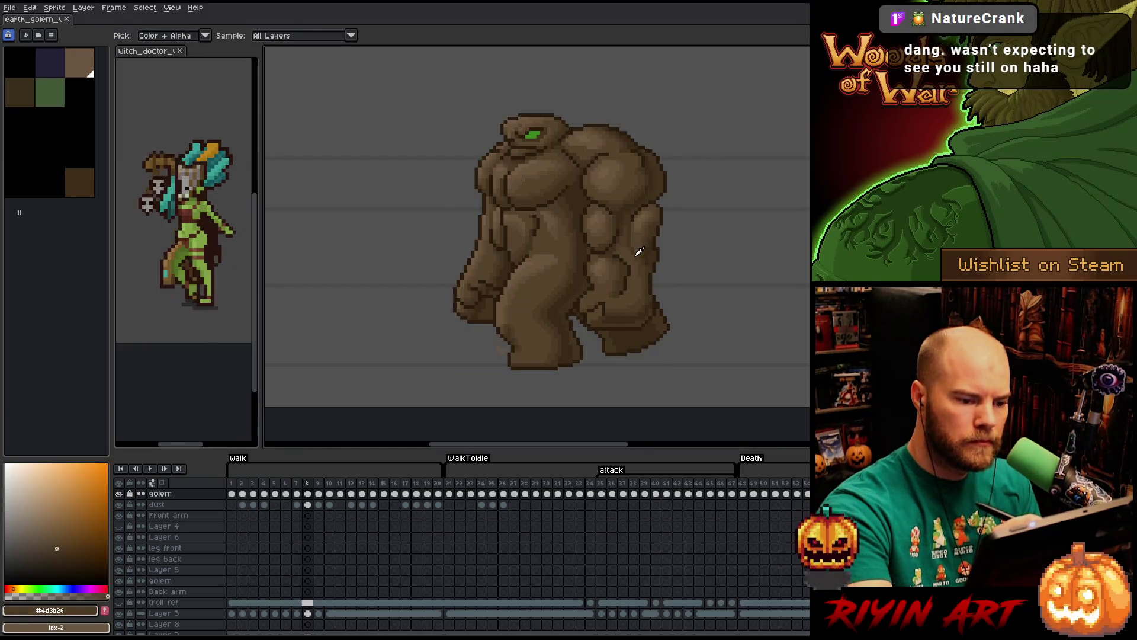
left_click(634, 237, "alt")
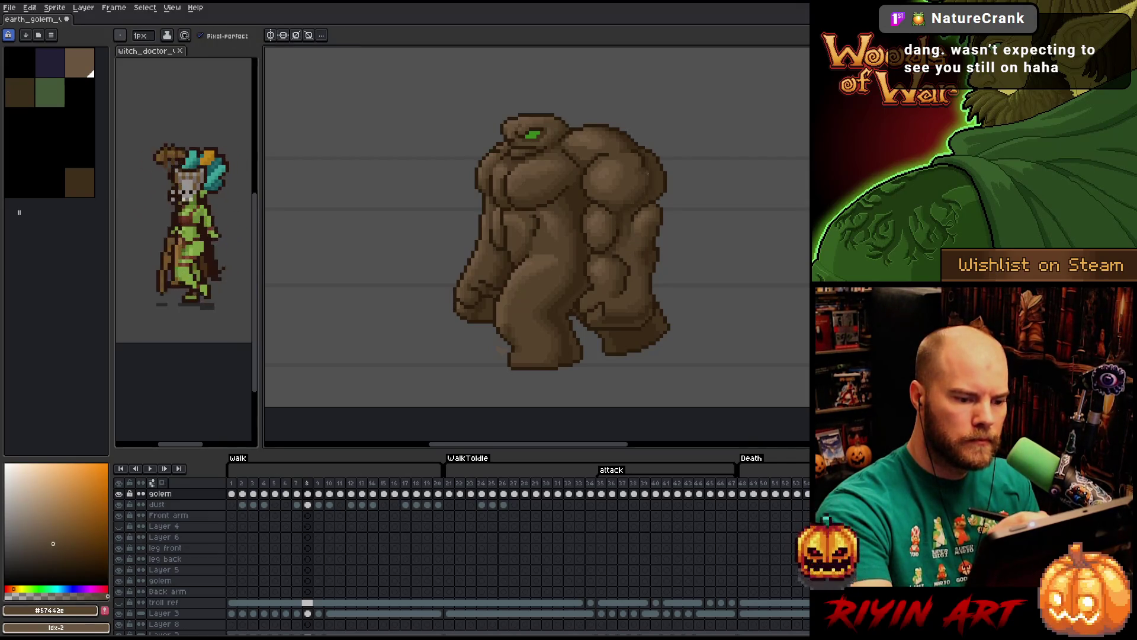
left_click(640, 249, "alt")
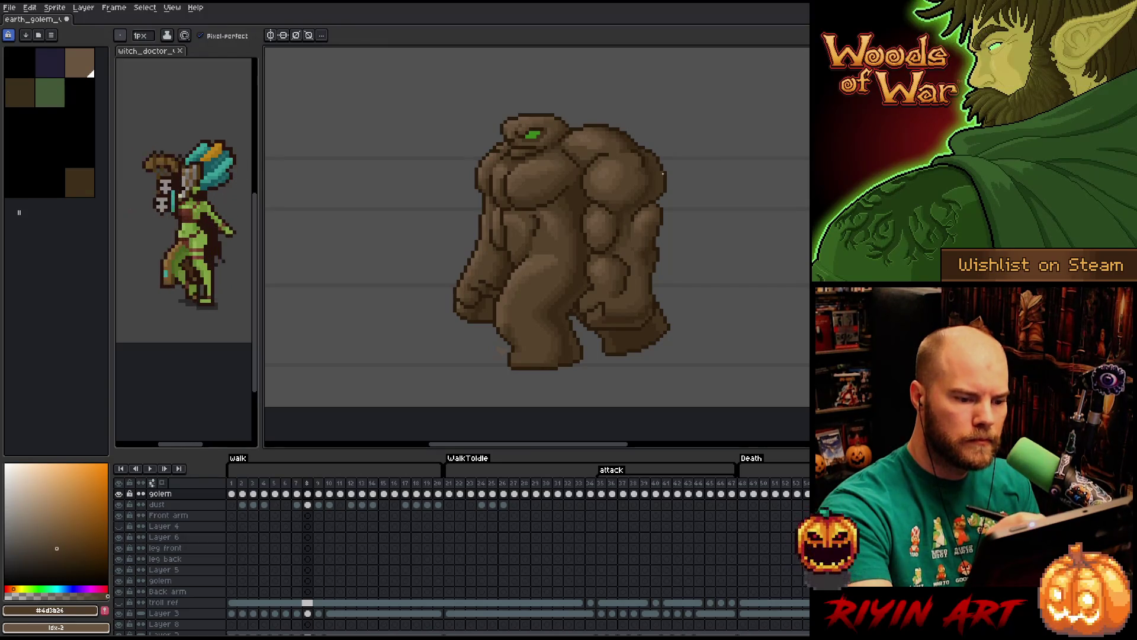
Nudge the golem within its frame and take the darkest brown #312116 as drawing colour.
key("ctrl")
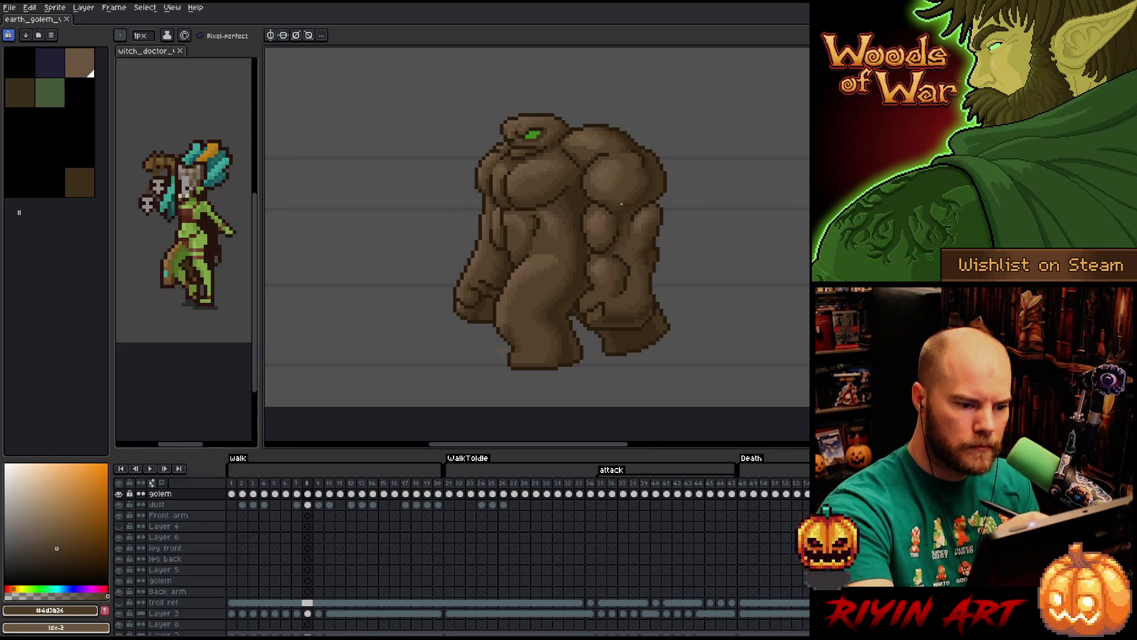
left_click(621, 206, "alt")
key("ctrl")
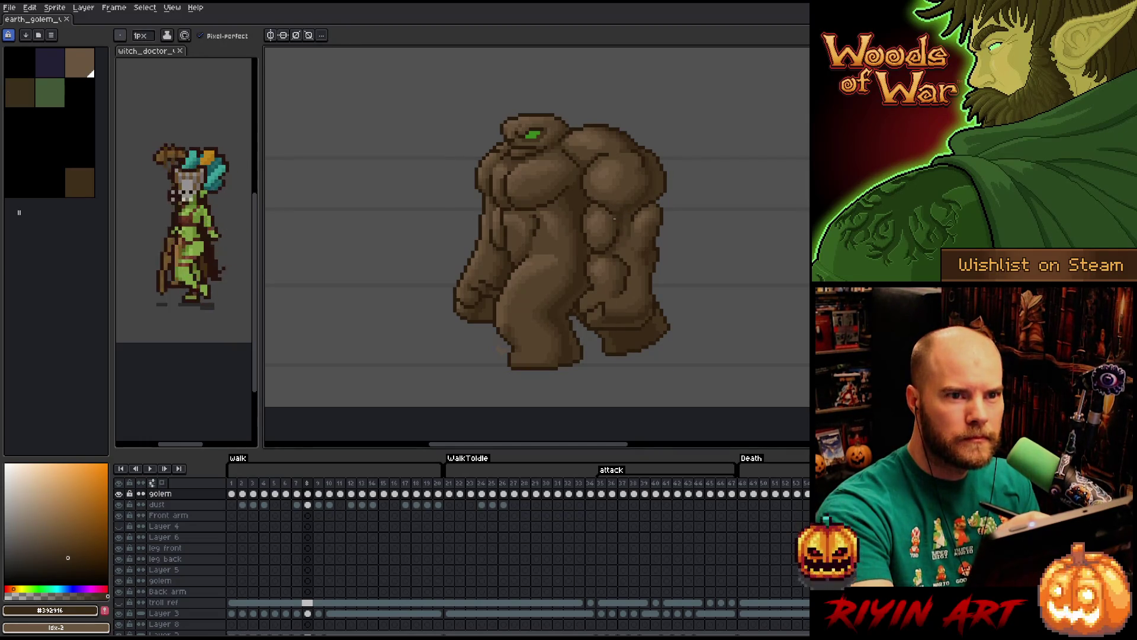
left_click_drag(614, 217, 614, 219)
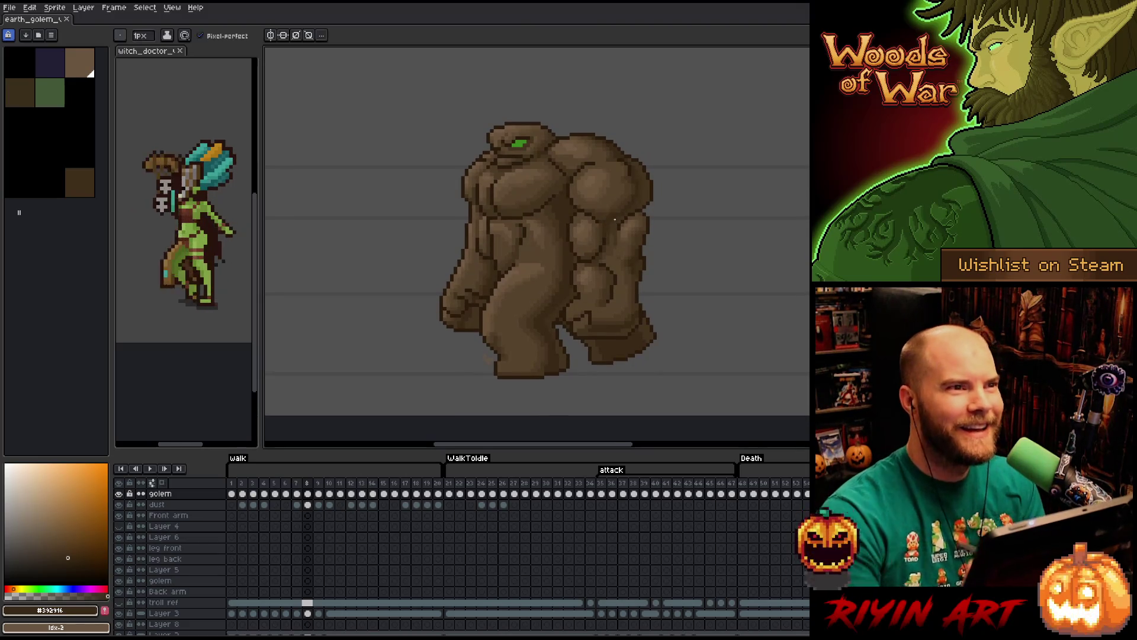
Take the golem's mid-brown as drawing colour, play the full animation and jump to the WalkToIdle frames.
right_click(614, 219)
key("Escape")
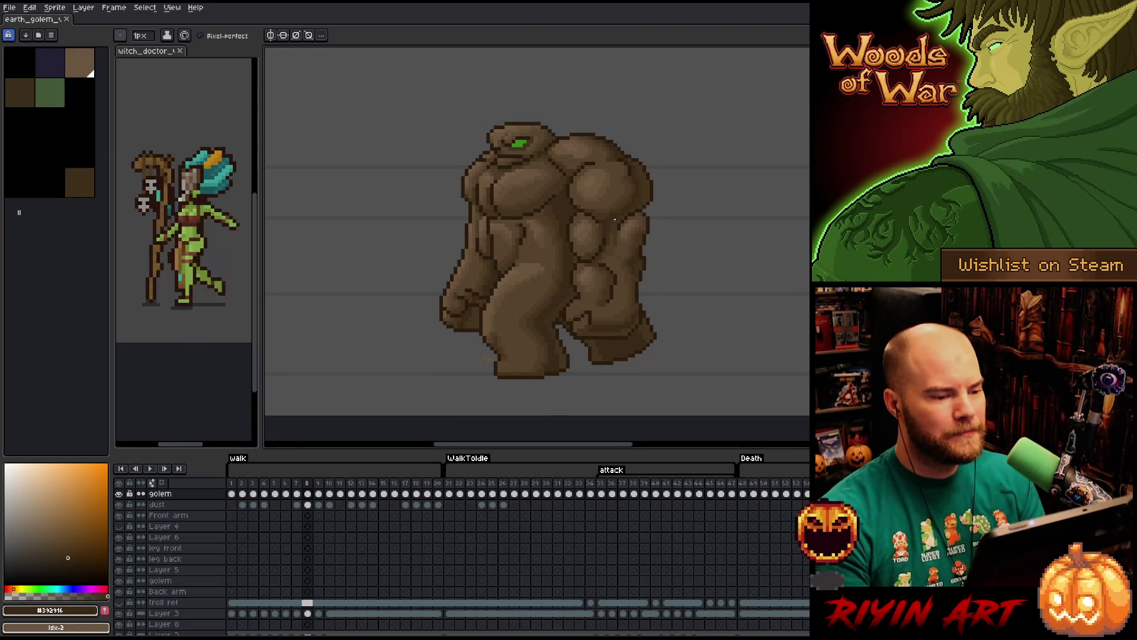
scroll(614, 219, "down", 2)
scroll(546, 303, "up", 2)
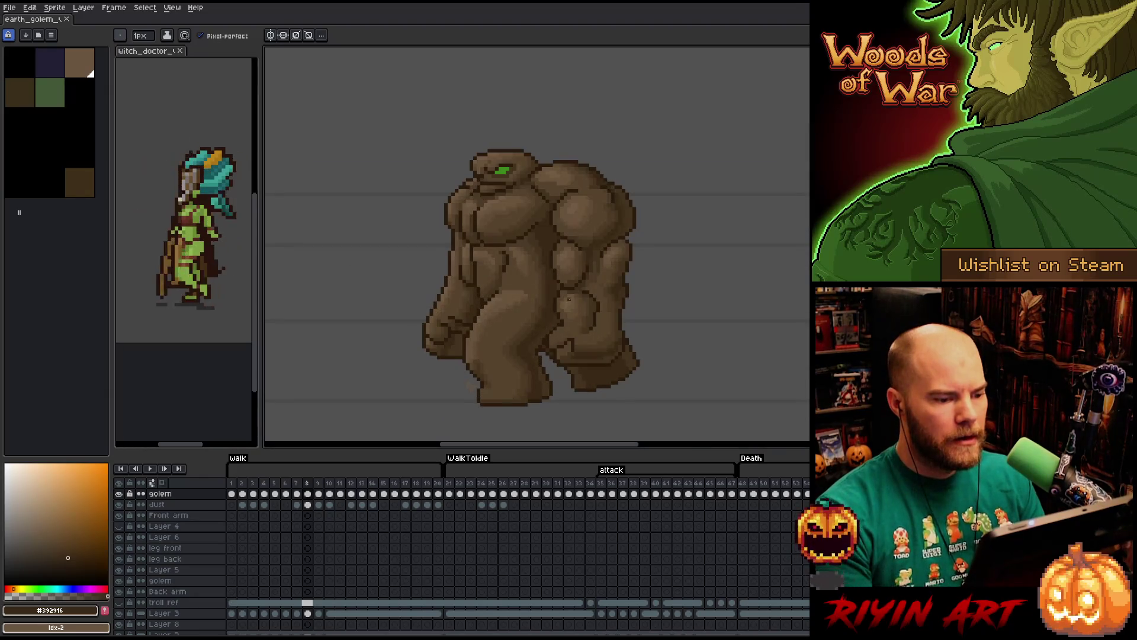
scroll(569, 297, "up", 1)
scroll(569, 299, "down", 2)
scroll(572, 296, "up", 1)
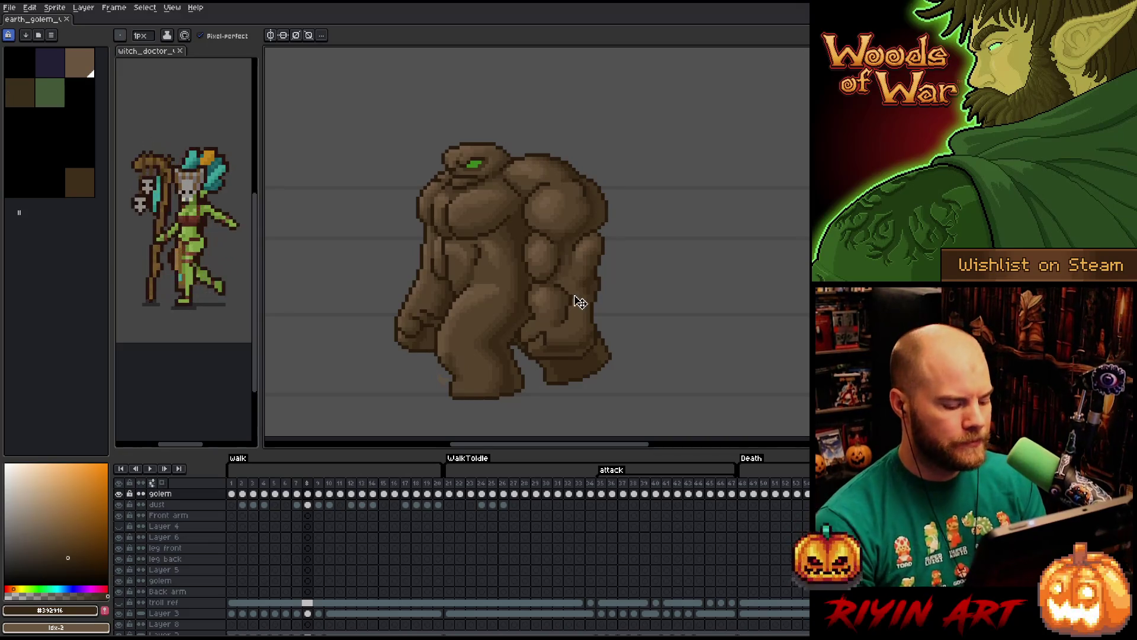
scroll(573, 296, "down", 1)
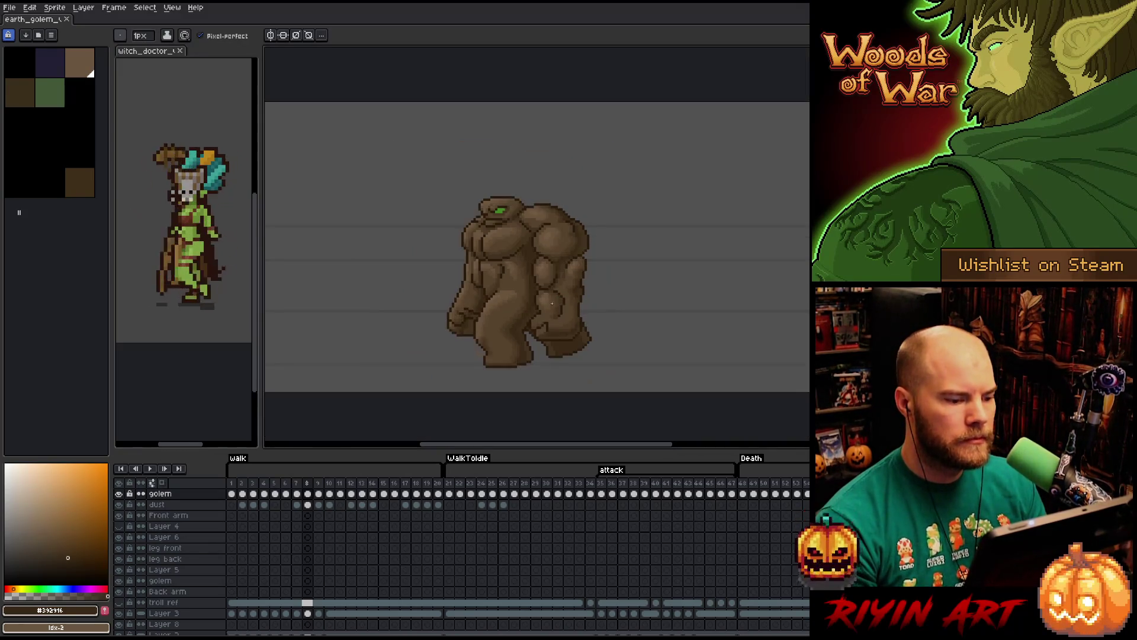
scroll(539, 331, "up", 1)
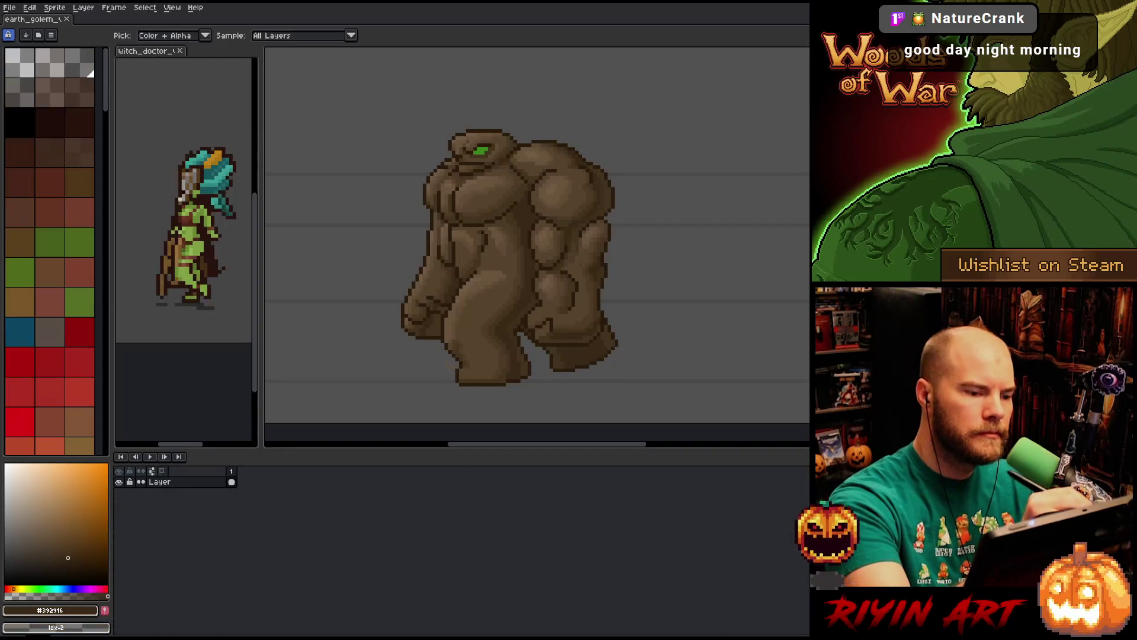
left_click(515, 155, "alt")
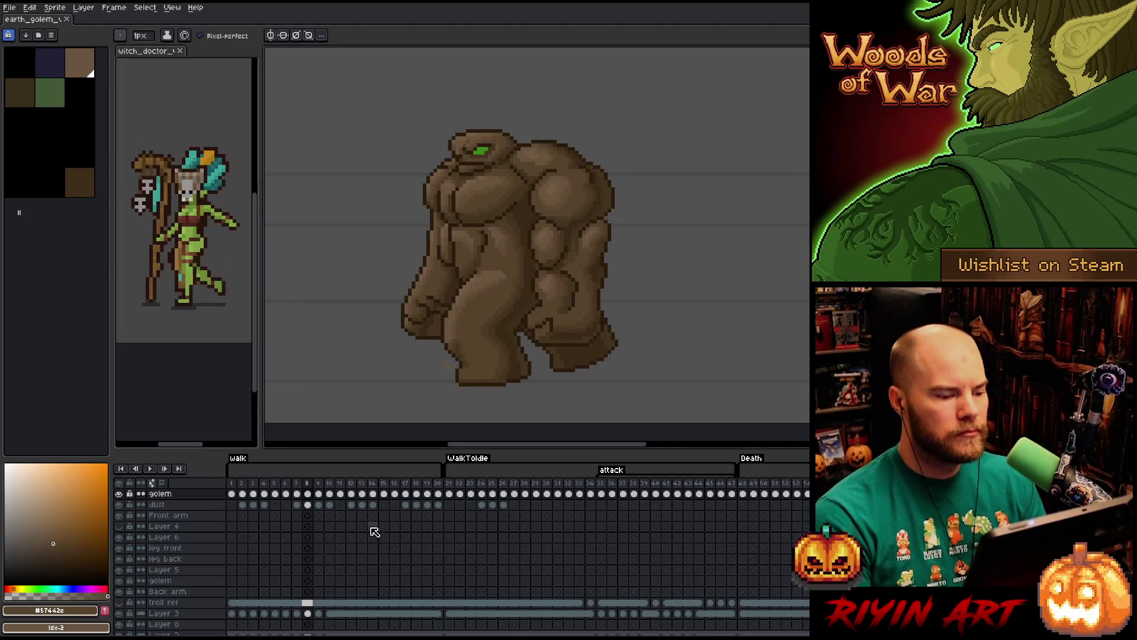
key("Return")
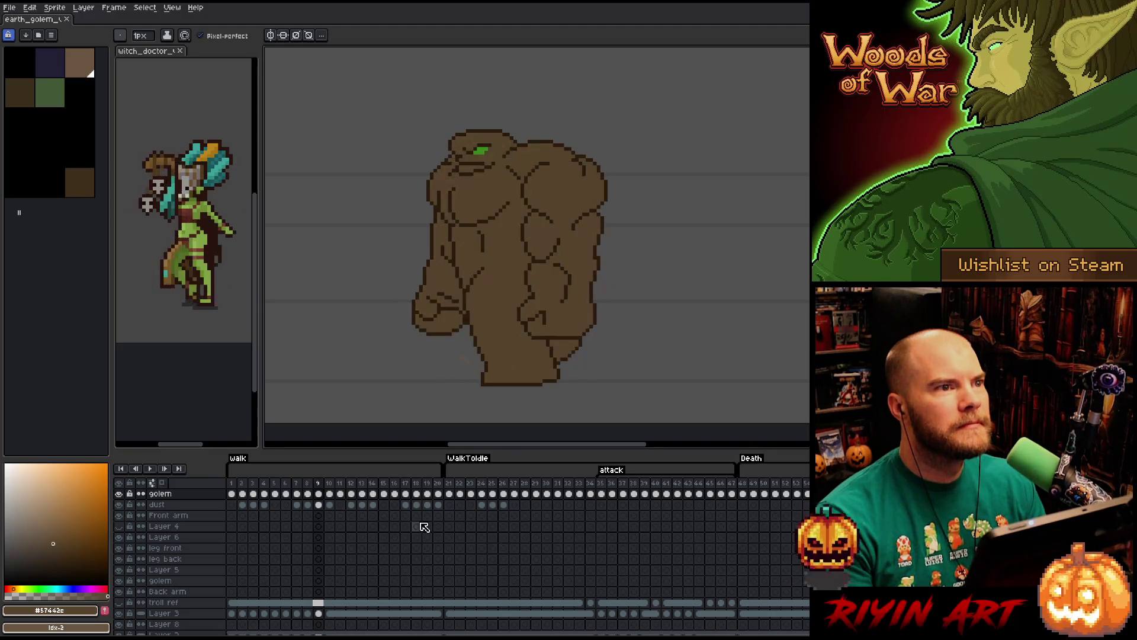
left_click(448, 484)
Play from WalkToIdle through the attack and Death tags, then return to the walk frames.
key("Return")
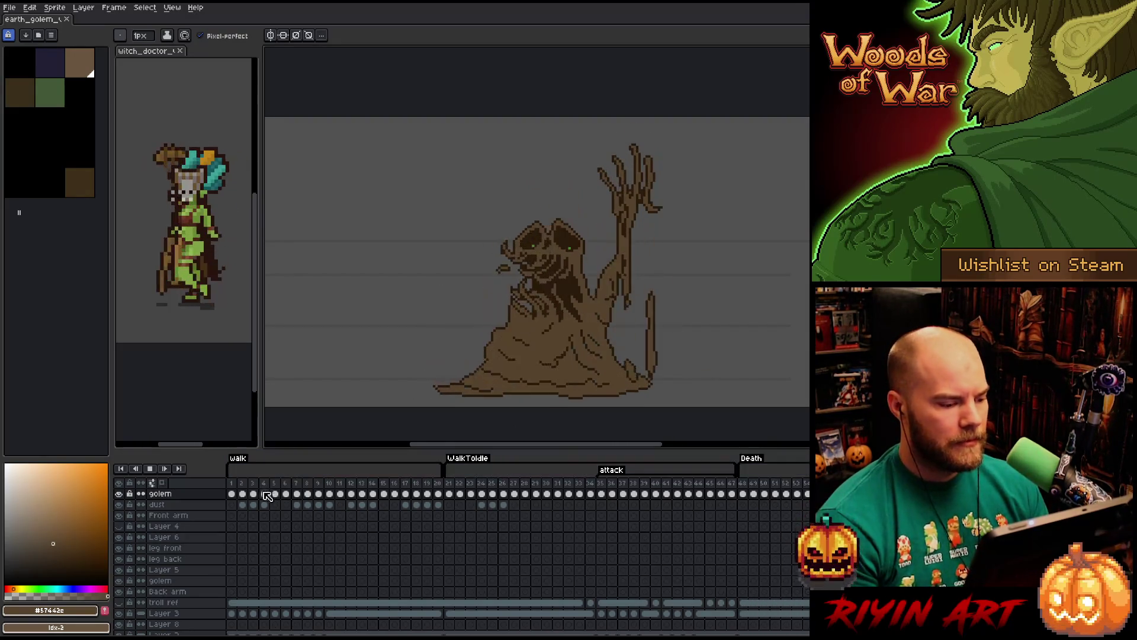
left_click(242, 488)
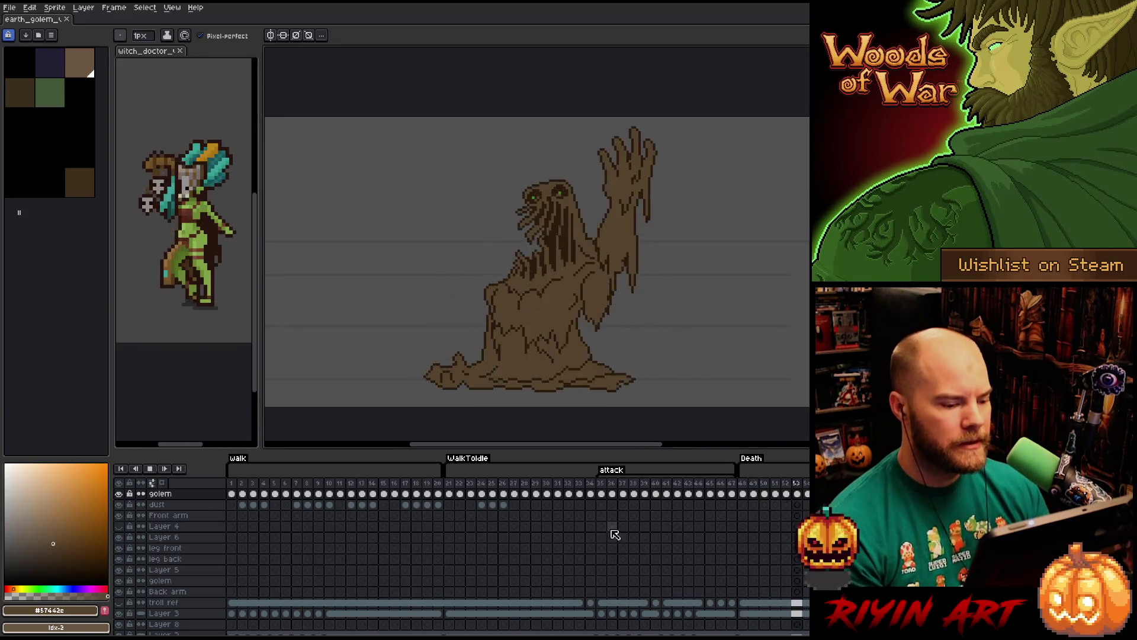
Replay the WalkToIdle and attack sequence, then go back to the first walk frame.
left_click(454, 494)
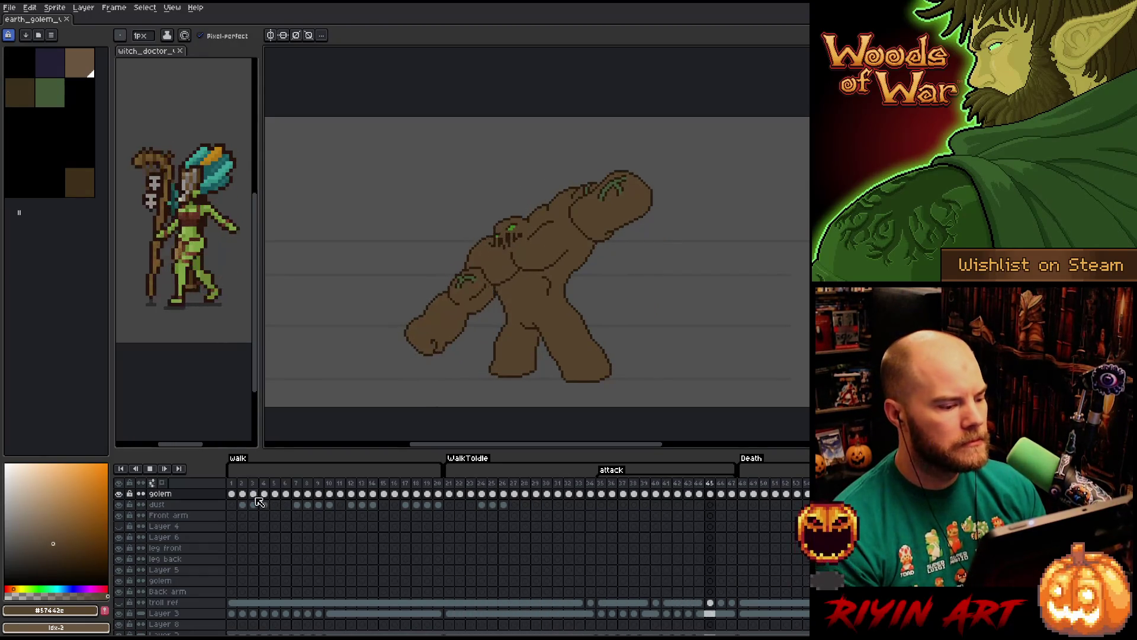
left_click(238, 491)
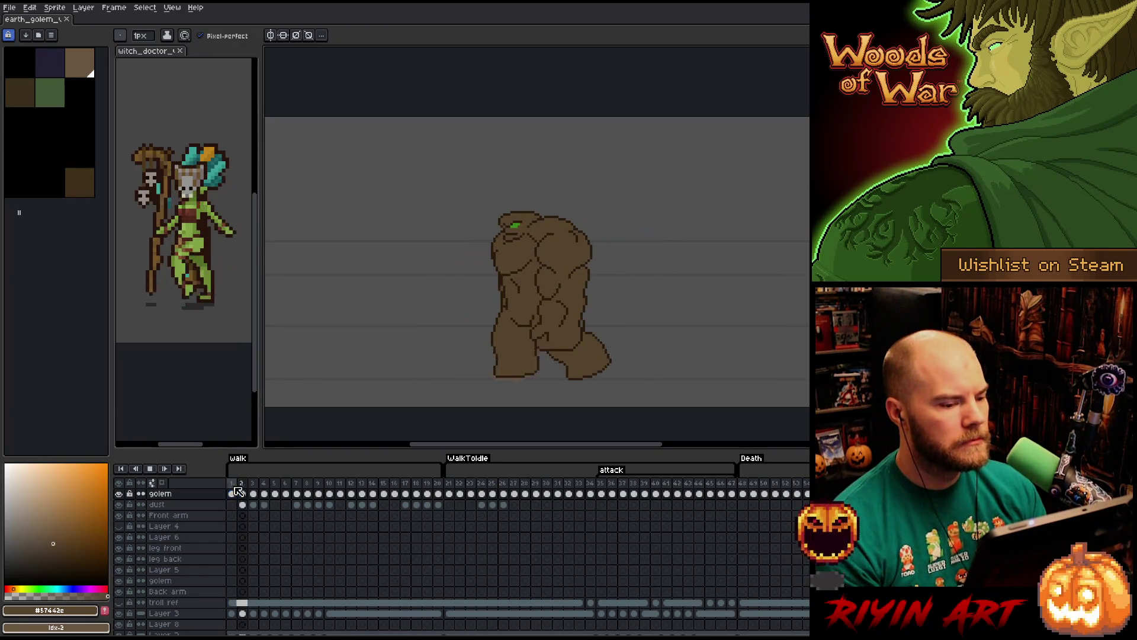
Return to the shaded walk frame 8 pose and add a new Layer 9 for moss veins.
left_click(296, 493)
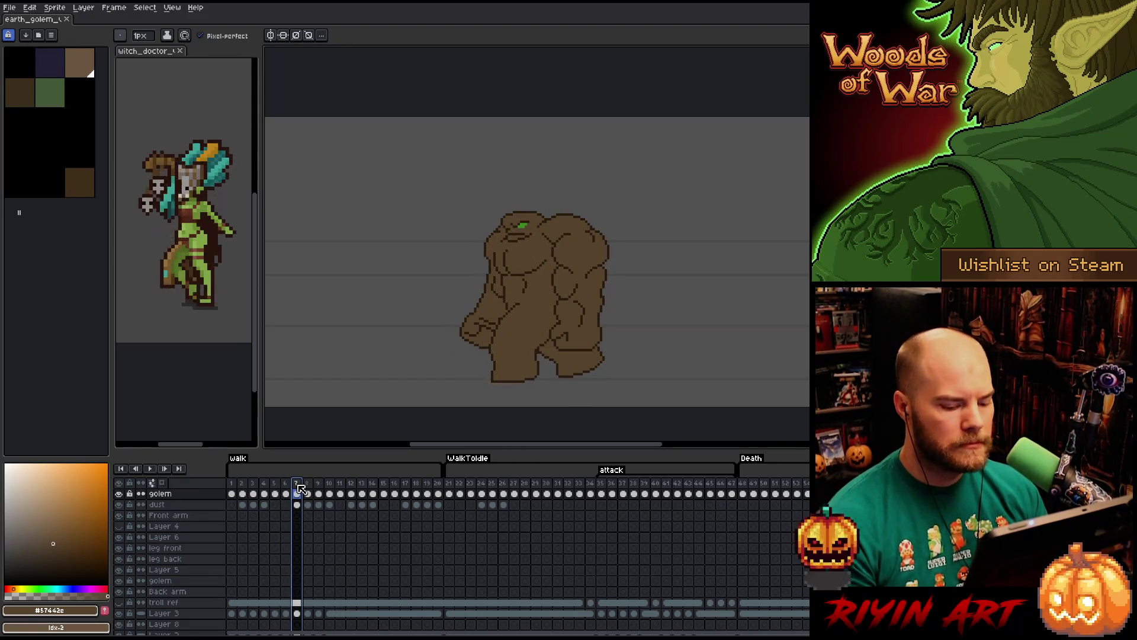
left_click(306, 494)
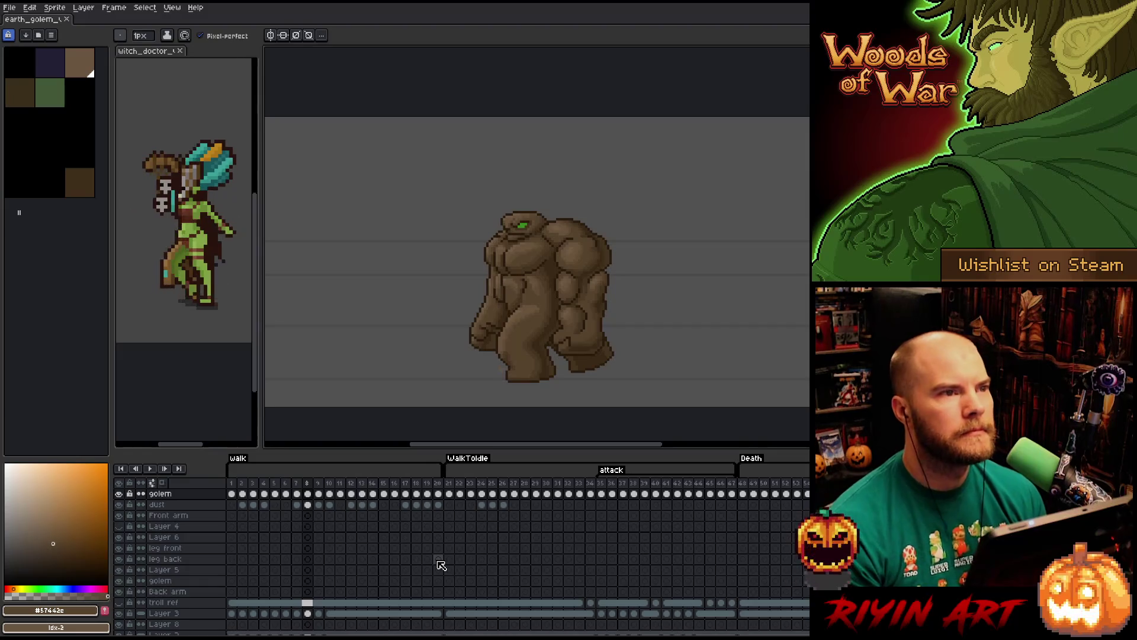
scroll(604, 305, "up", 3)
scroll(551, 338, "down", 1)
scroll(533, 355, "up", 1)
scroll(491, 380, "down", 2)
scroll(431, 416, "up", 1)
scroll(431, 415, "down", 1)
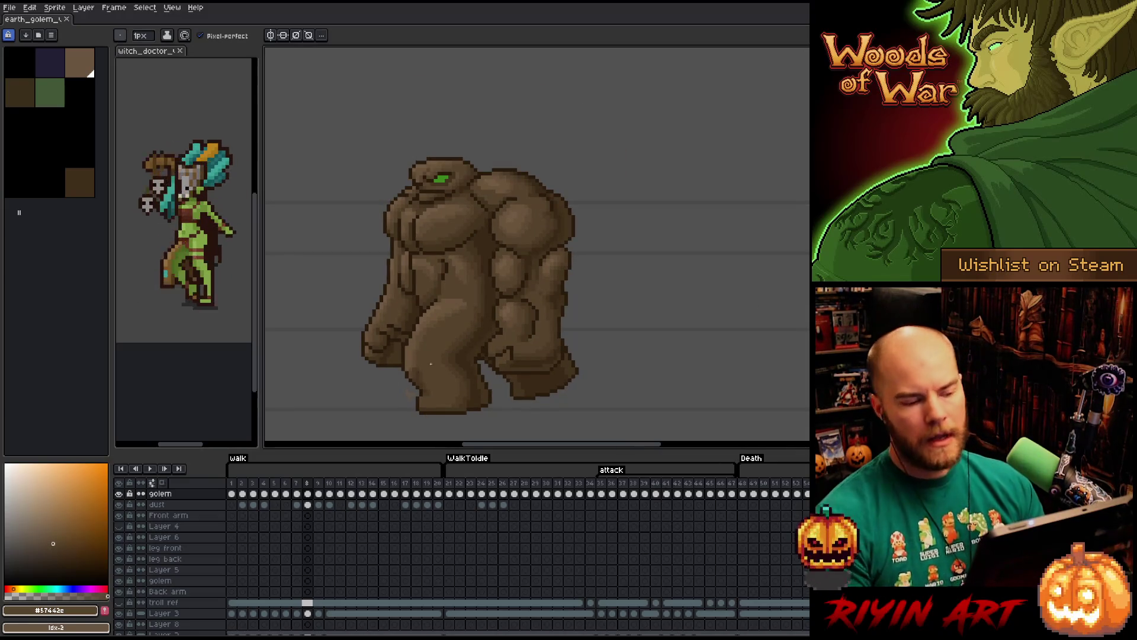
scroll(514, 307, "down", 1)
scroll(515, 308, "up", 1)
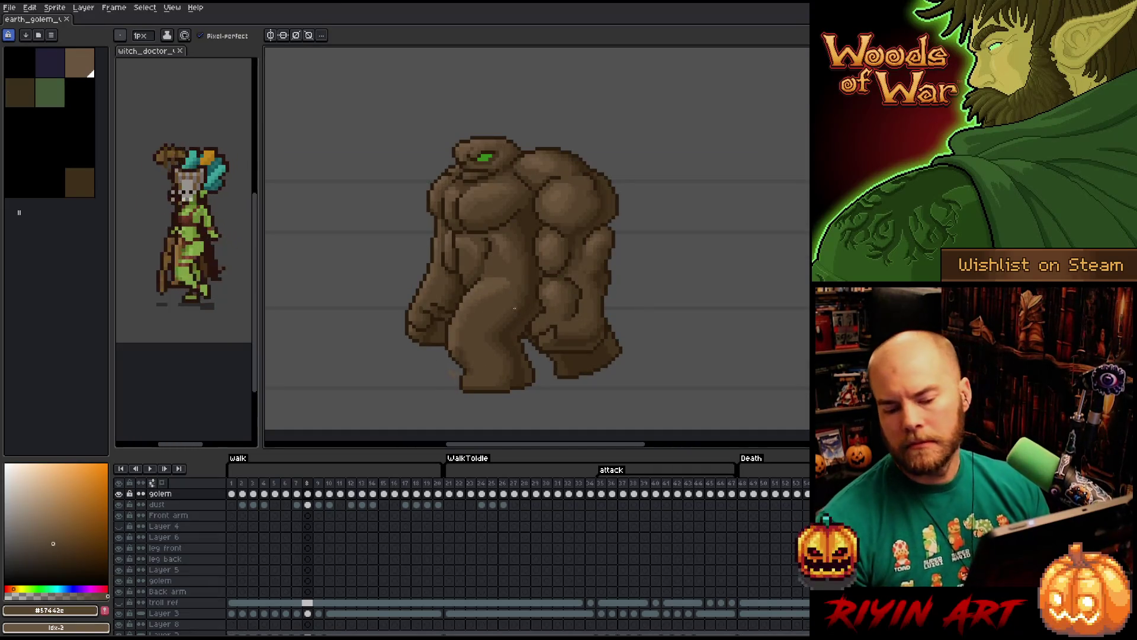
key("shift+n")
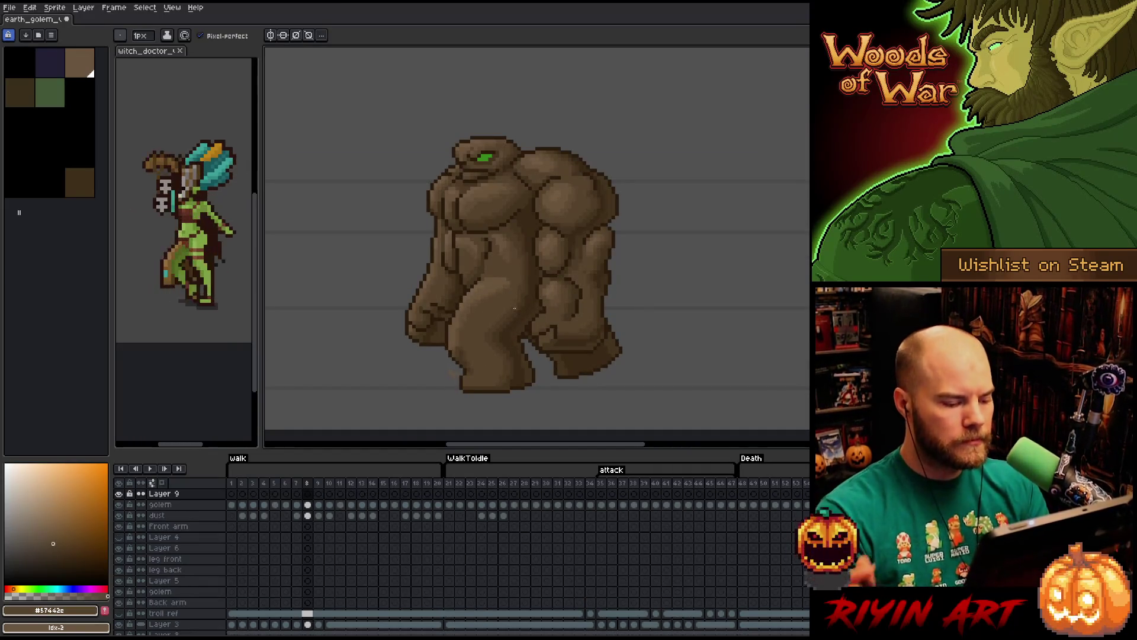
Paint thin moss-green veins down the golem's chest with the pencil, redoing one stroke.
left_click(49, 92)
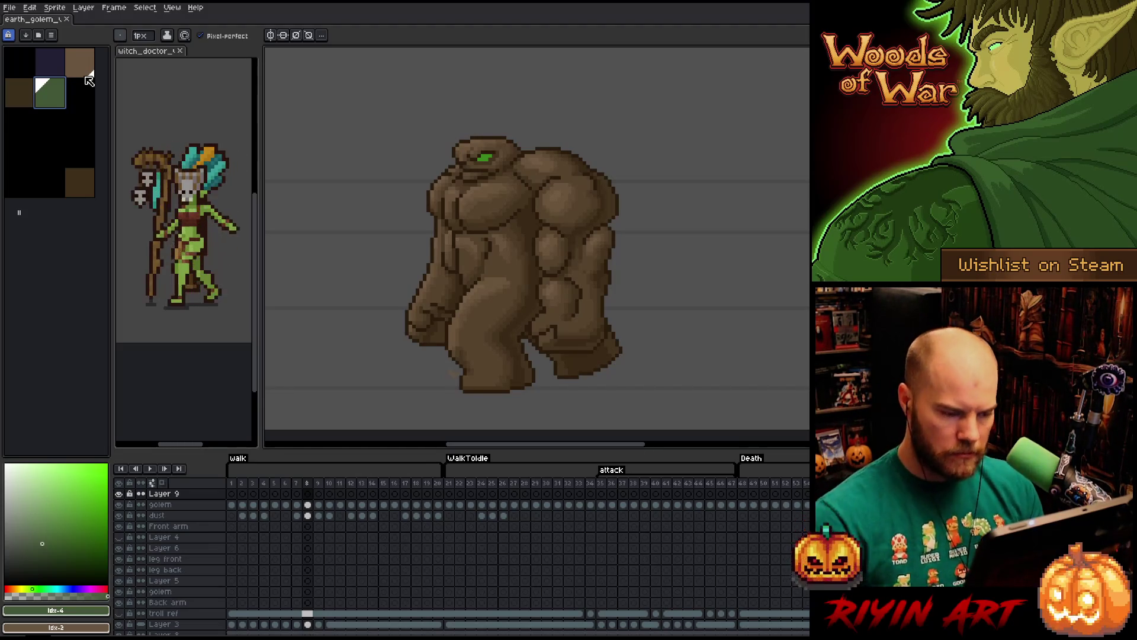
left_click_drag(527, 156, 517, 188)
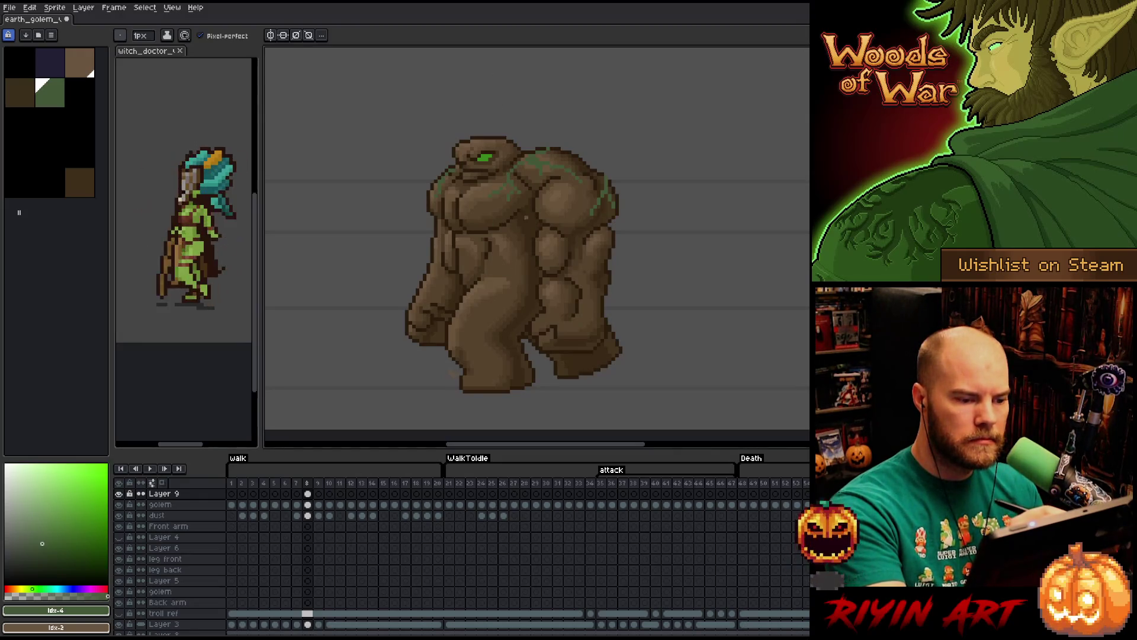
left_click_drag(522, 203, 525, 243)
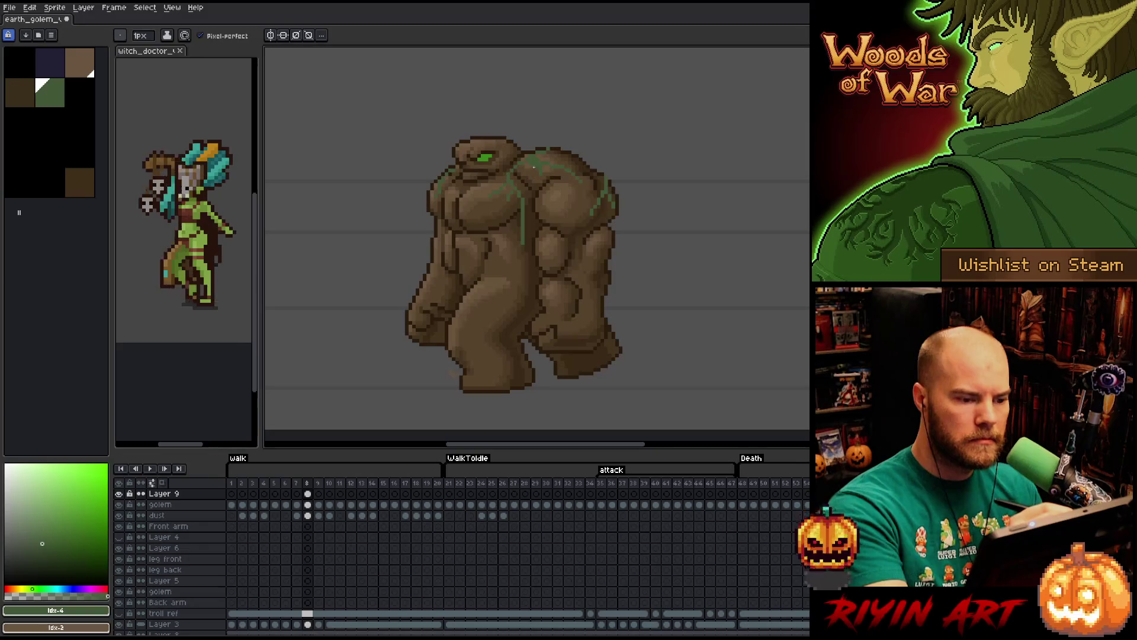
left_click_drag(529, 172, 524, 238)
key("ctrl+z")
key("ctrl+z")
left_click_drag(535, 182, 527, 249)
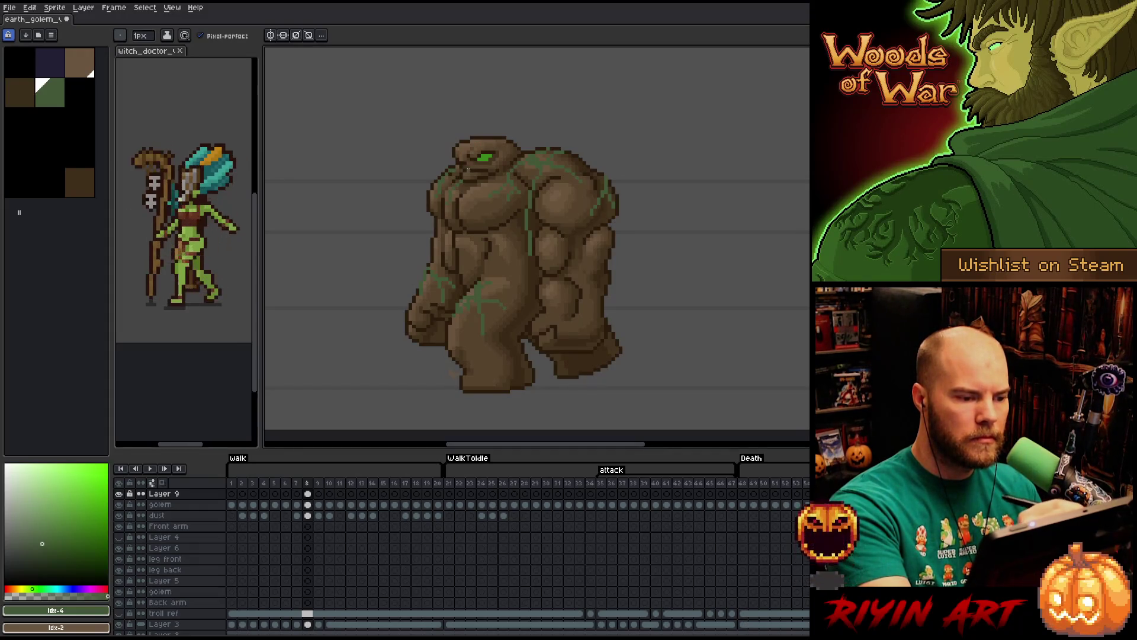
Toggle the tool briefly, then select all moss-green pixels on the golem.
key("e")
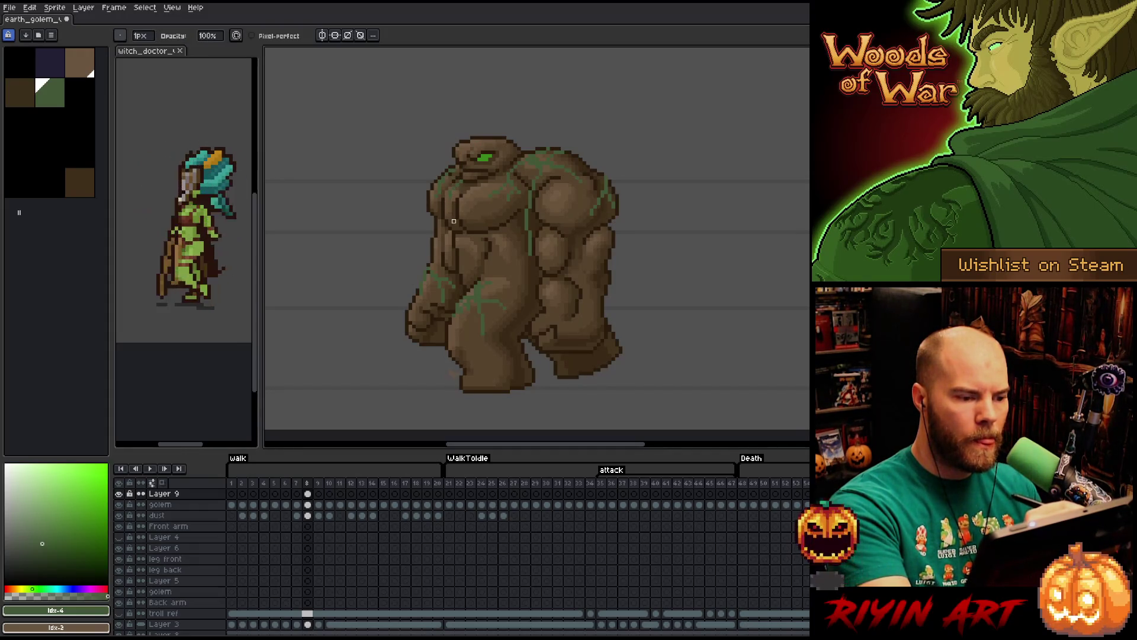
key("e")
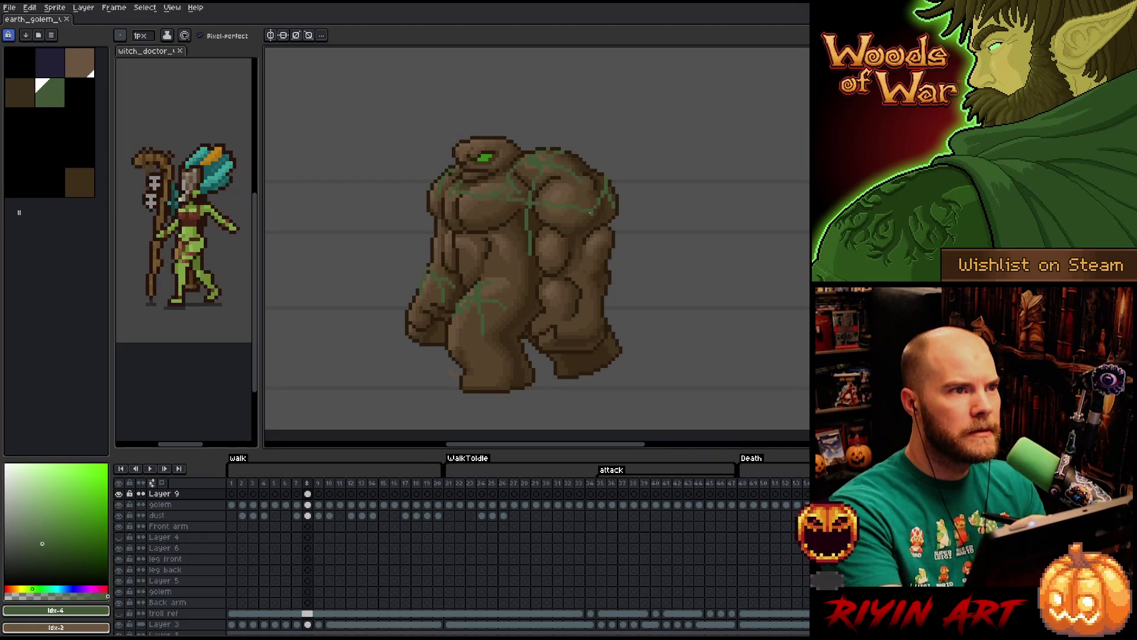
key("shift+c")
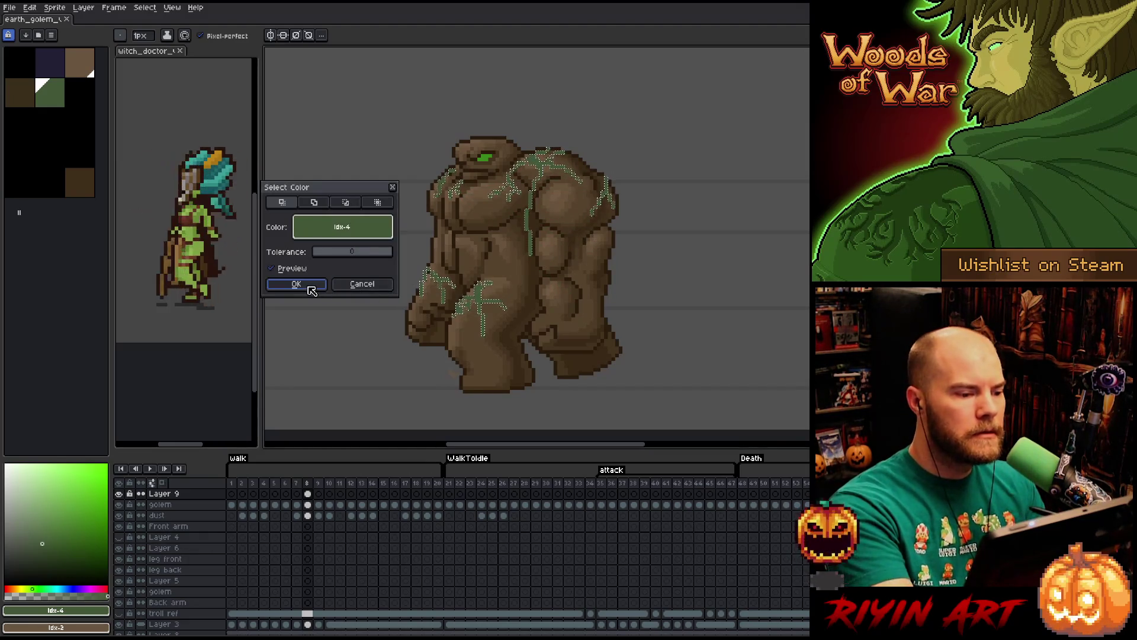
Confirm the moss-green selection and resample the moss green as the drawing colour.
left_click(296, 284)
left_click(50, 552)
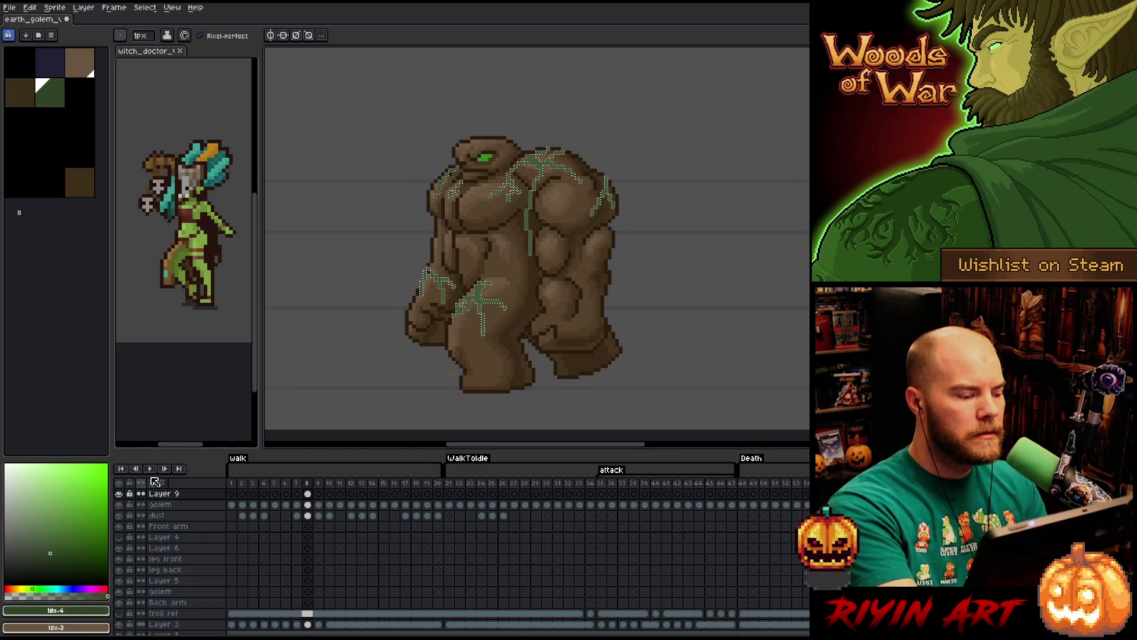
key("v")
key("b")
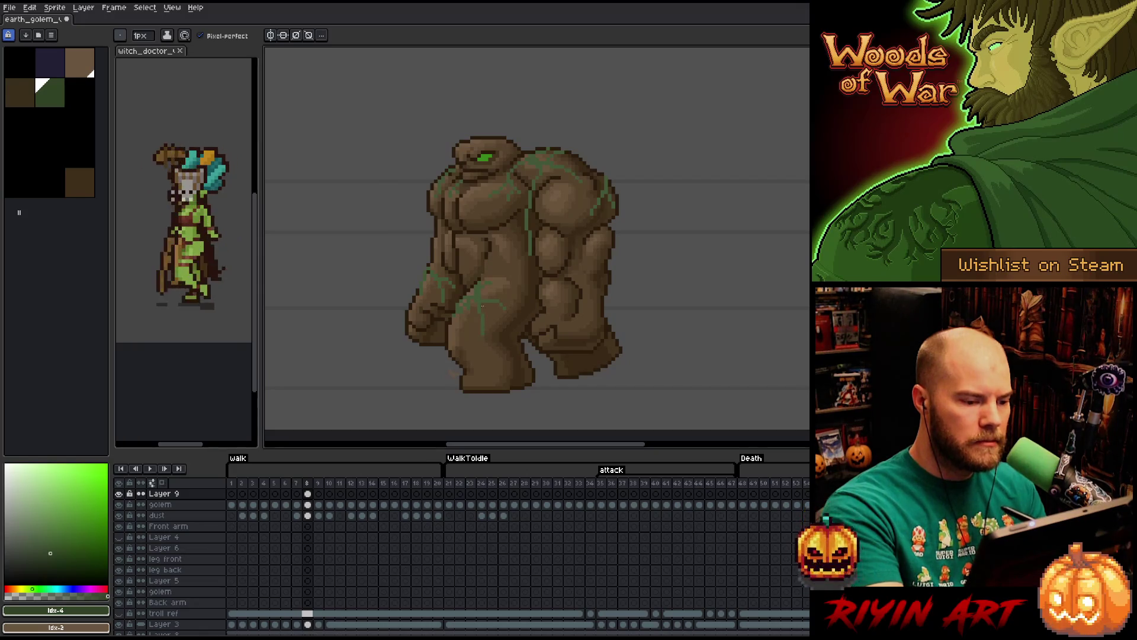
left_click(479, 286, "alt")
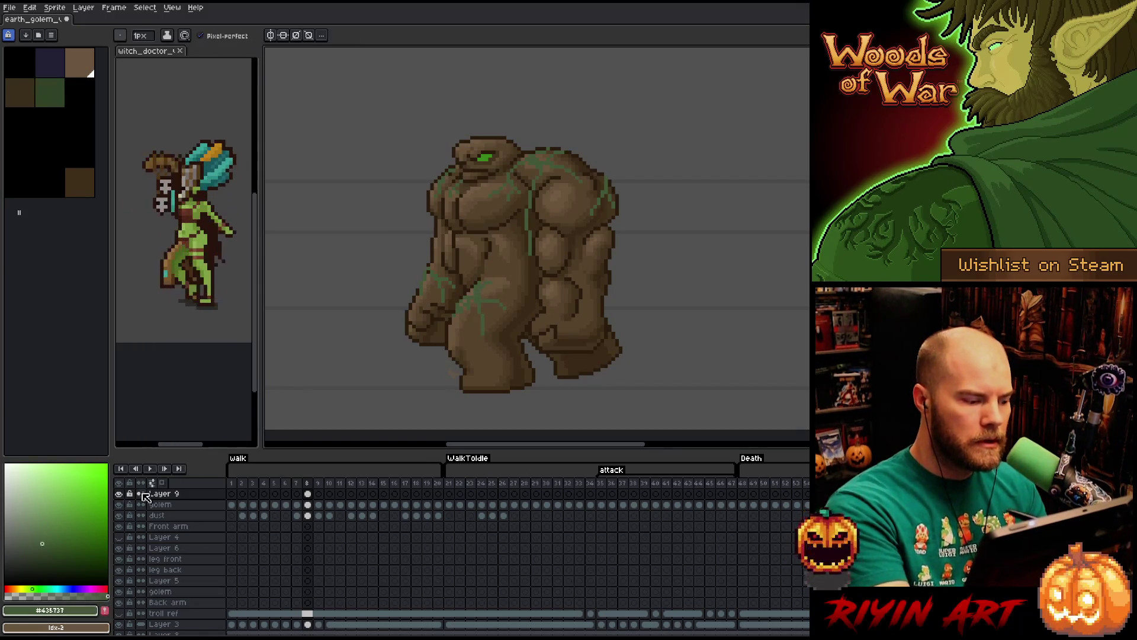
left_click(47, 545)
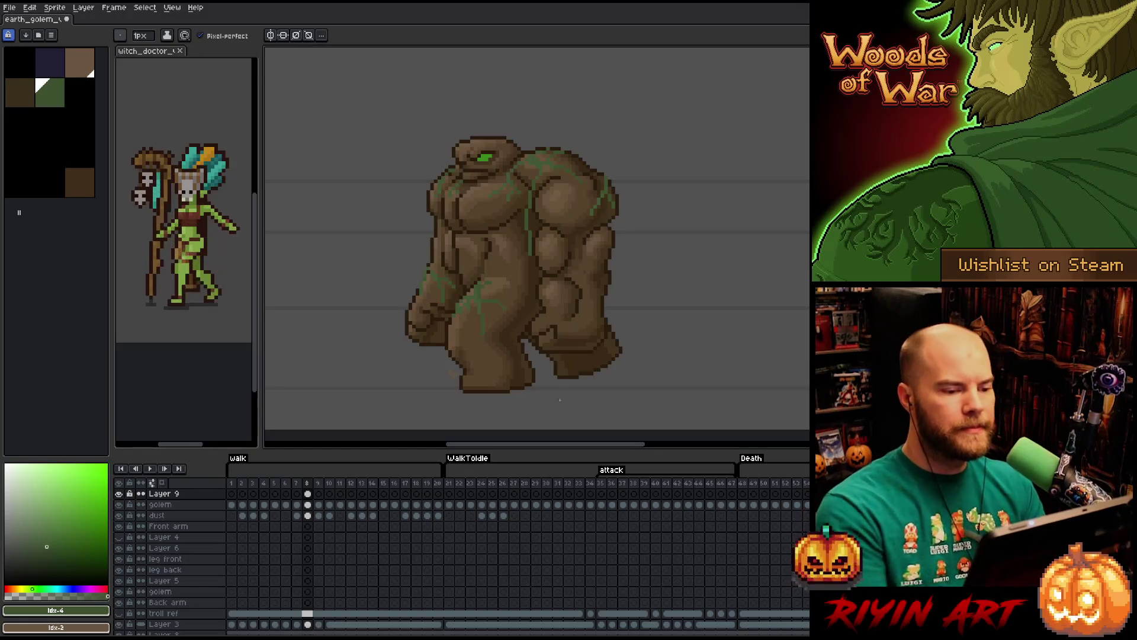
Switch to moving layer contents and make the golem layer active.
key("ctrl")
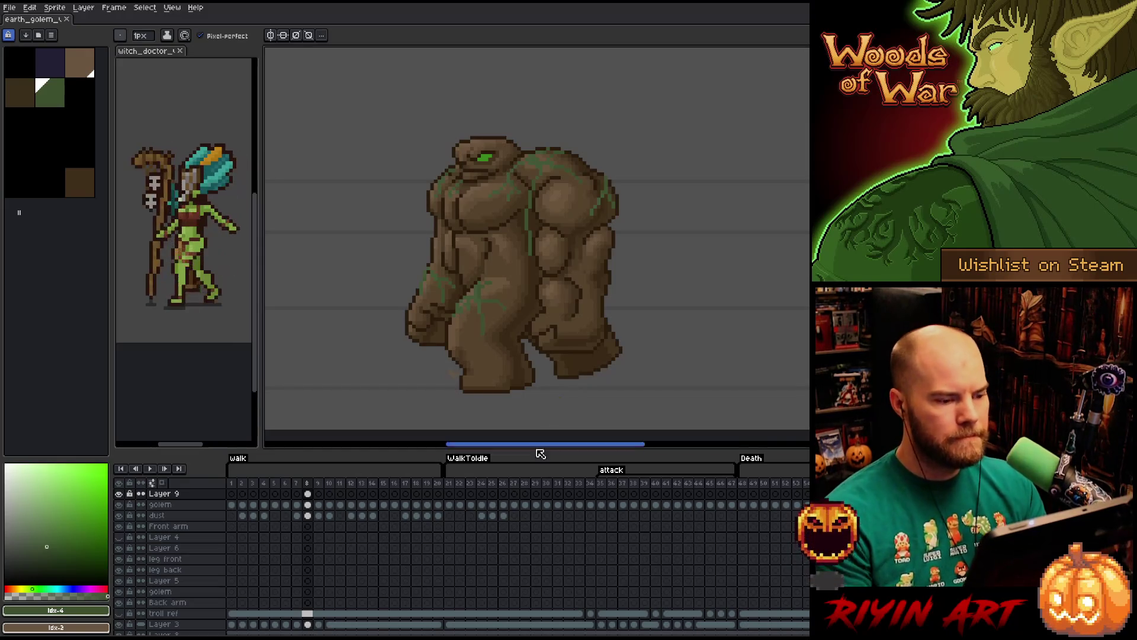
left_click(197, 505)
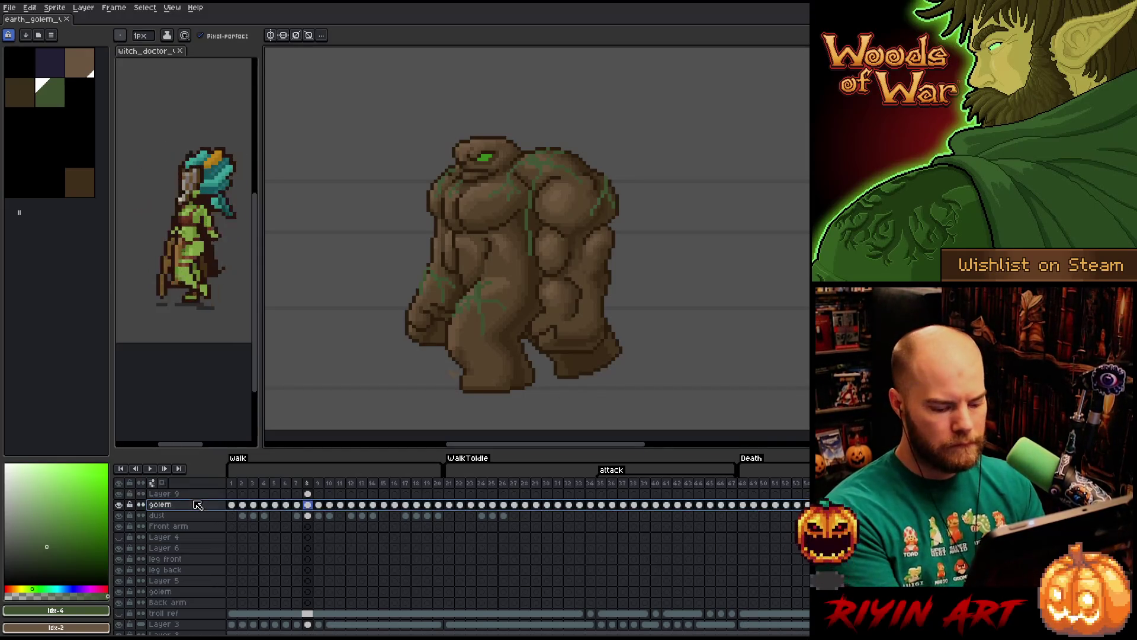
Add a layer, select the frame 8 vein cel and darken it by lowering Hue/Saturation lightness.
key("shift+n")
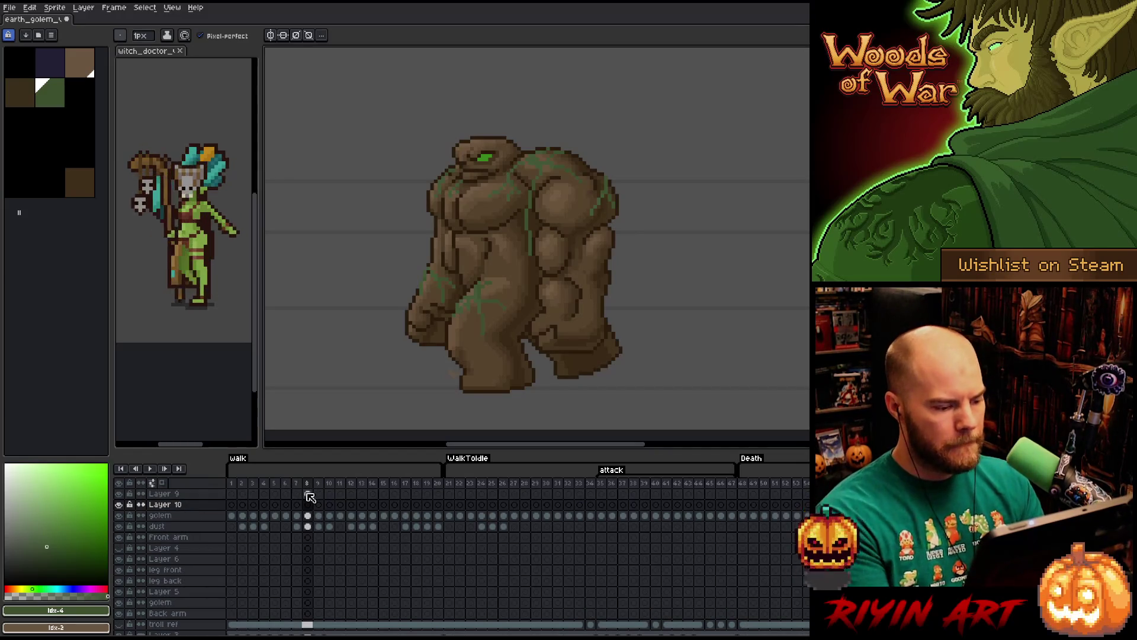
left_click(308, 504)
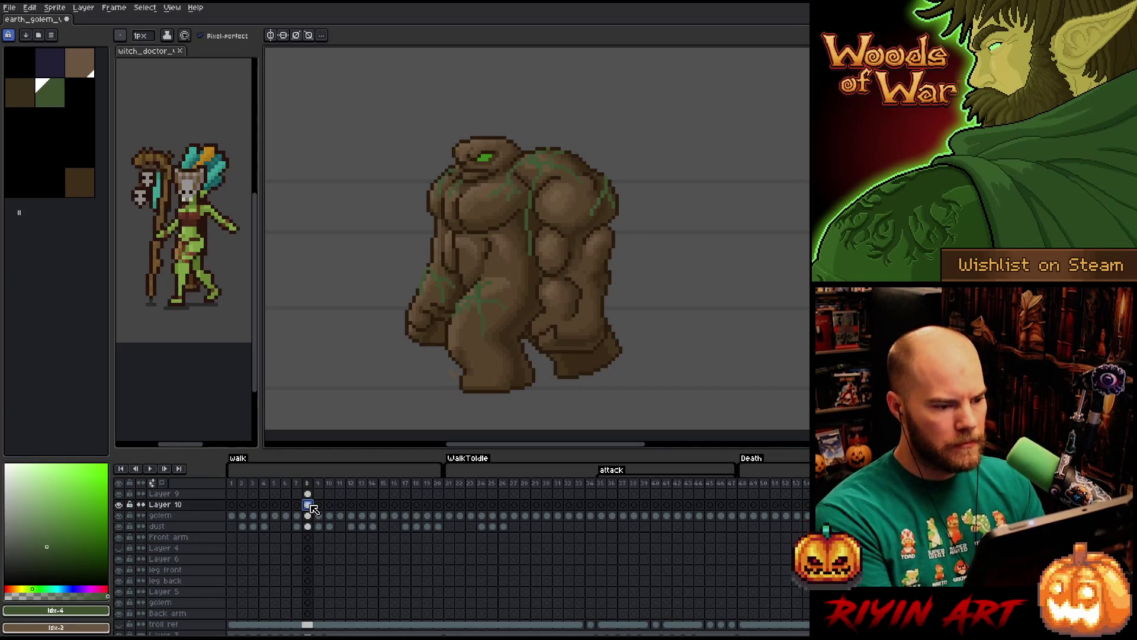
key("ctrl+u")
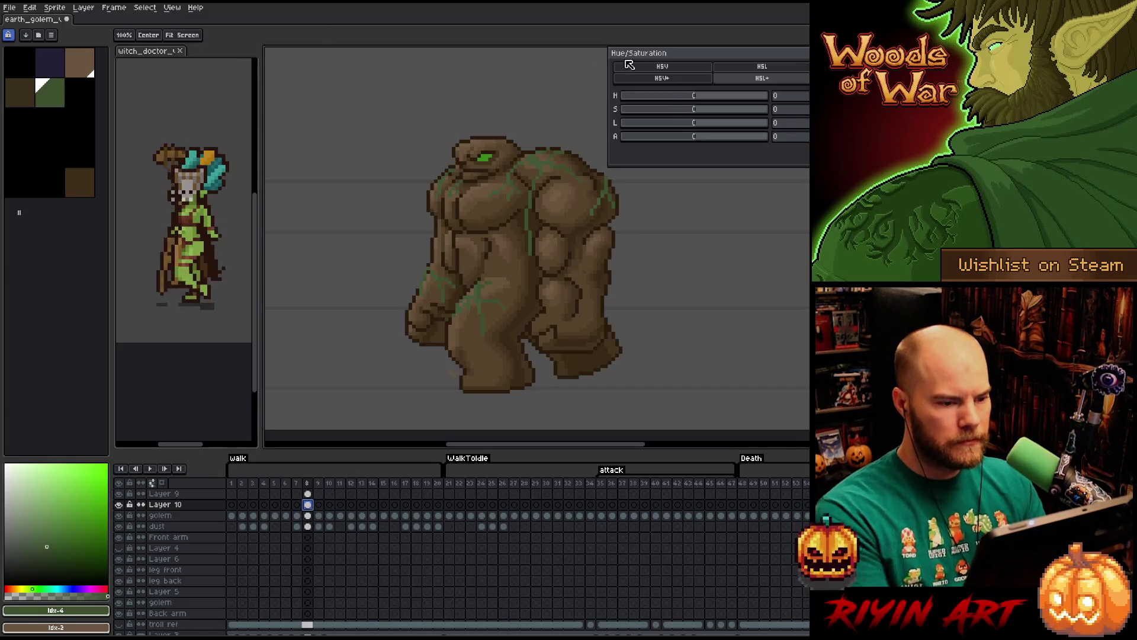
left_click_drag(667, 125, 673, 131)
key("Return")
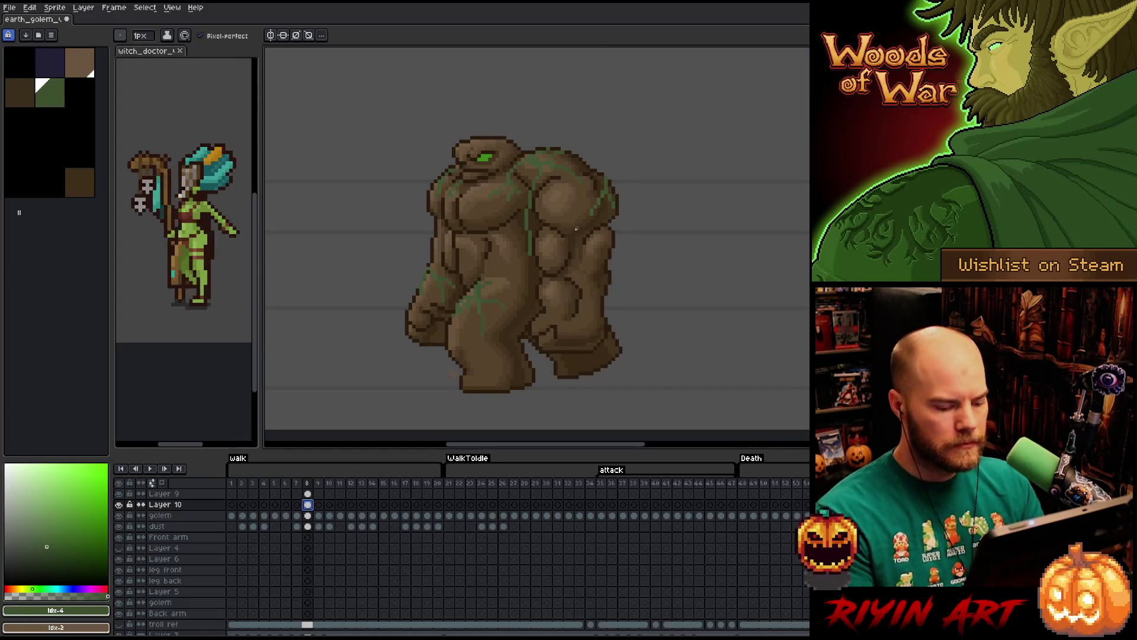
Nudge the veins up one pixel with Transform and fade their alpha slightly.
key("ctrl+t")
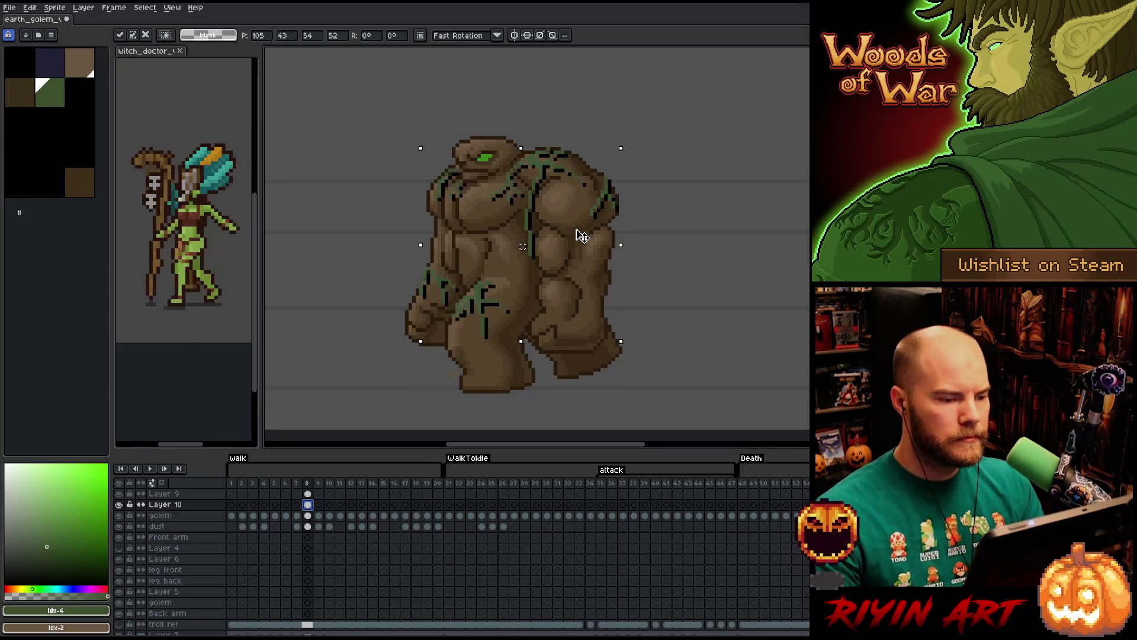
key("Up")
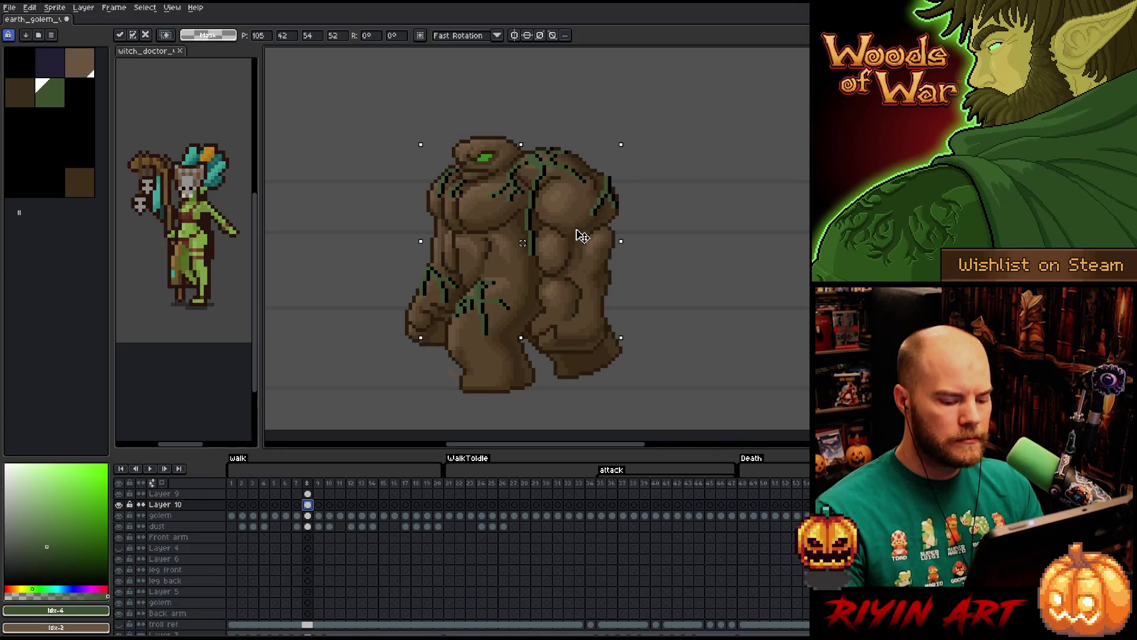
key("ctrl+u")
mouse_move(665, 135)
left_mouse_down()
mouse_move(650, 145)
mouse_move(694, 138)
left_mouse_up()
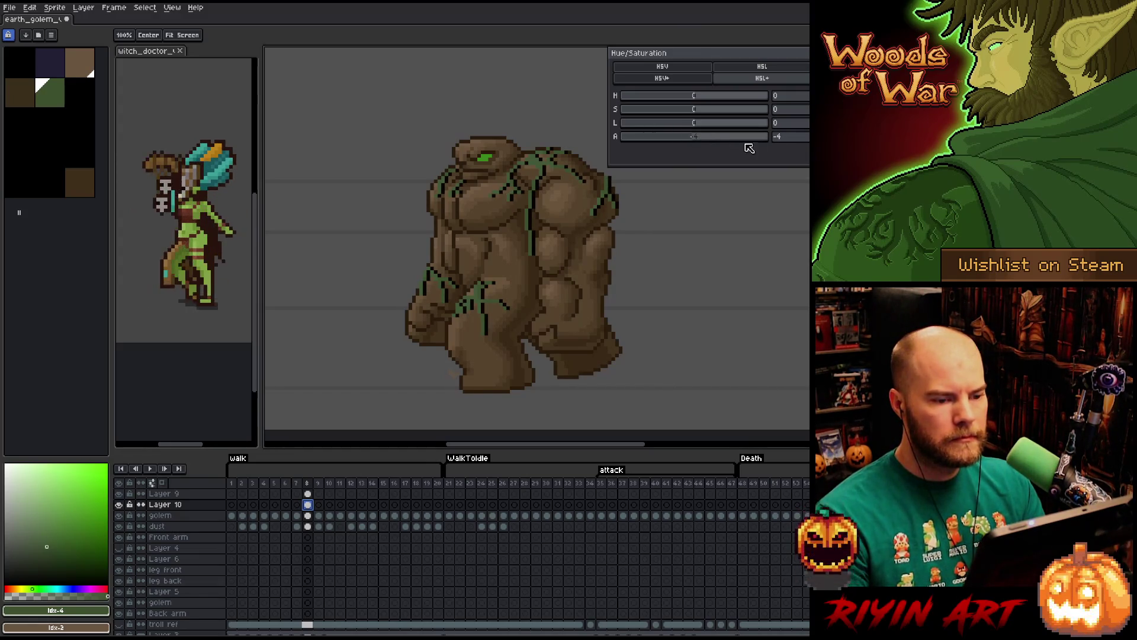
type("-")
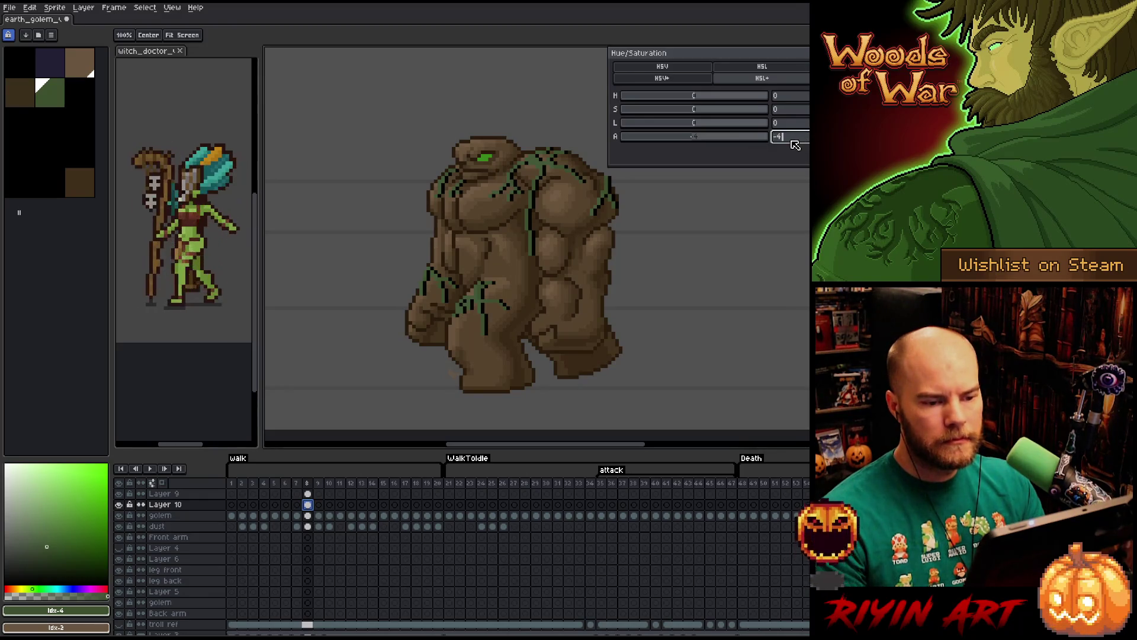
type("4")
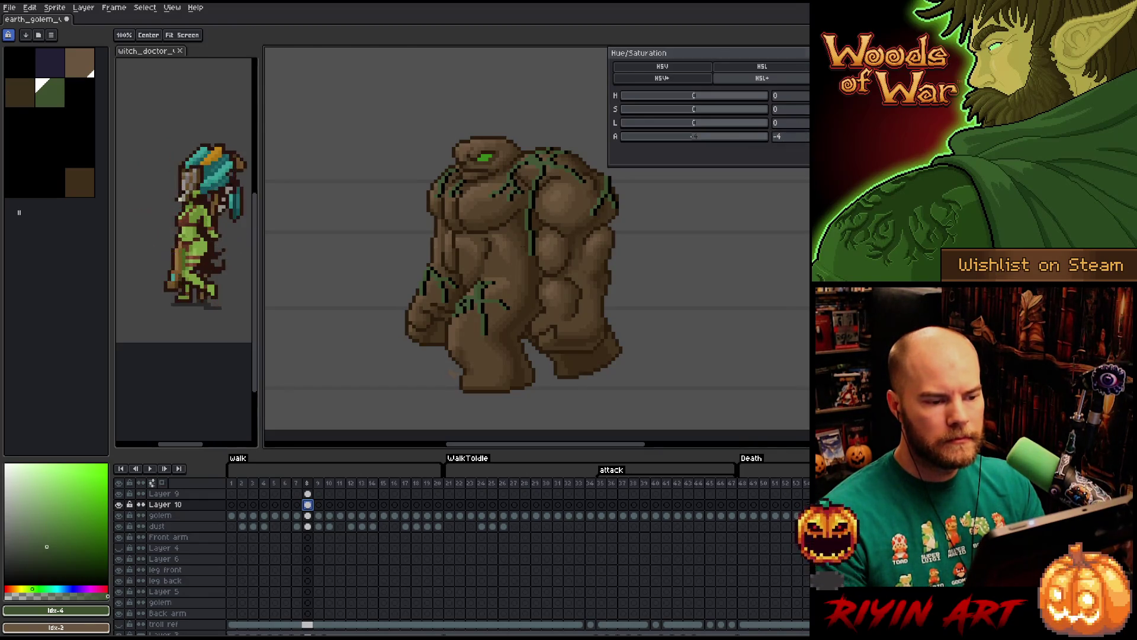
key("Return")
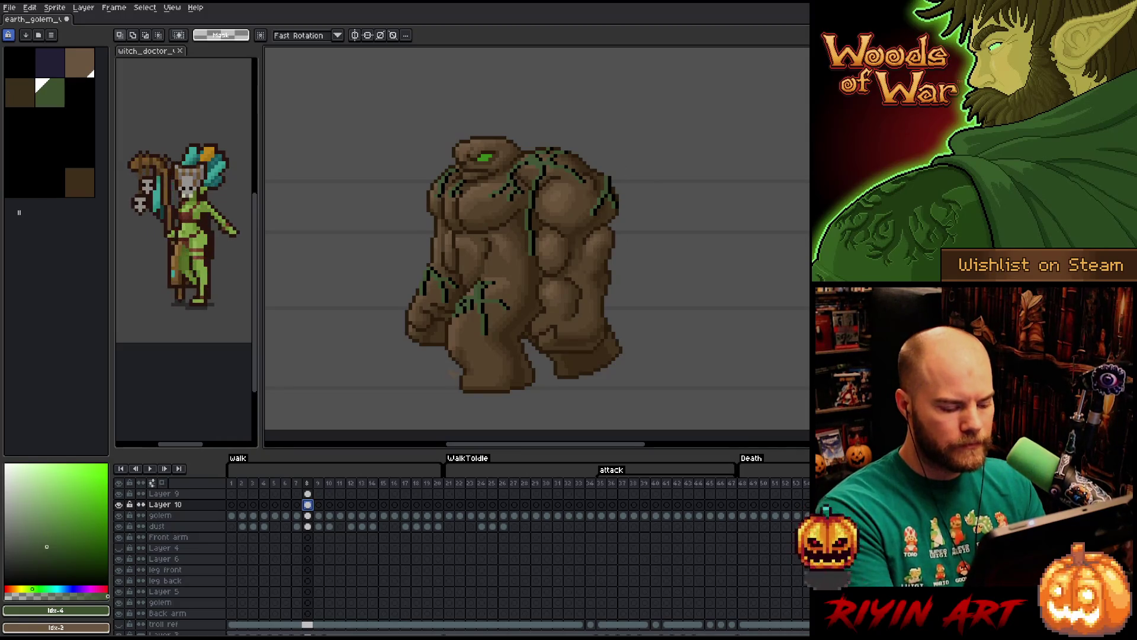
key("shift+r")
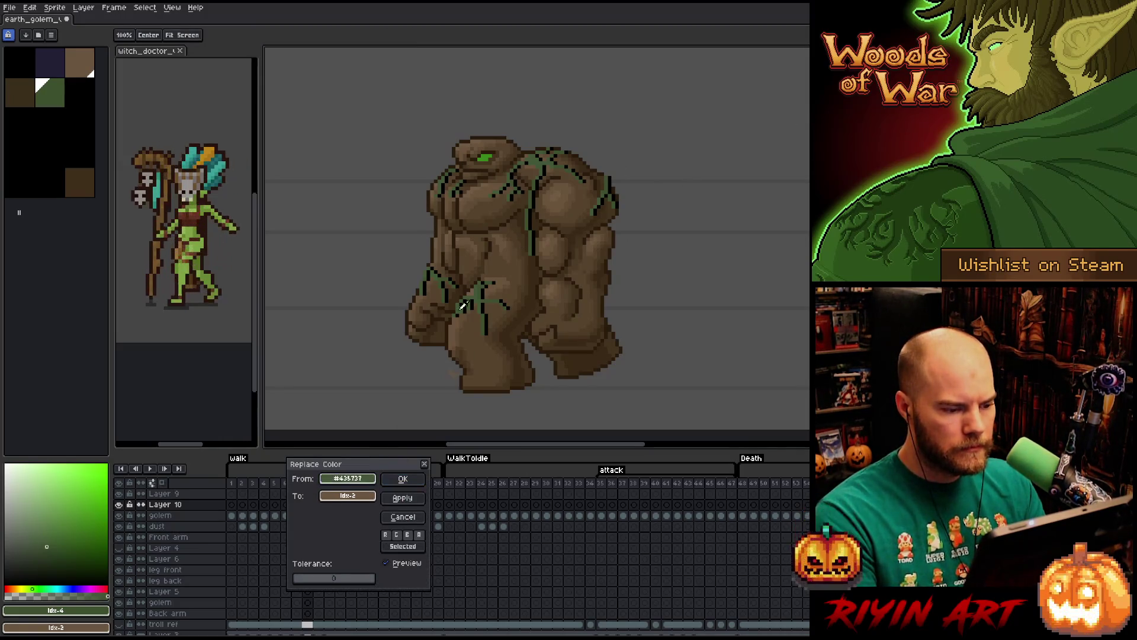
Replace the vein overlay's black #000000 with dark brown #392916.
left_click(503, 293)
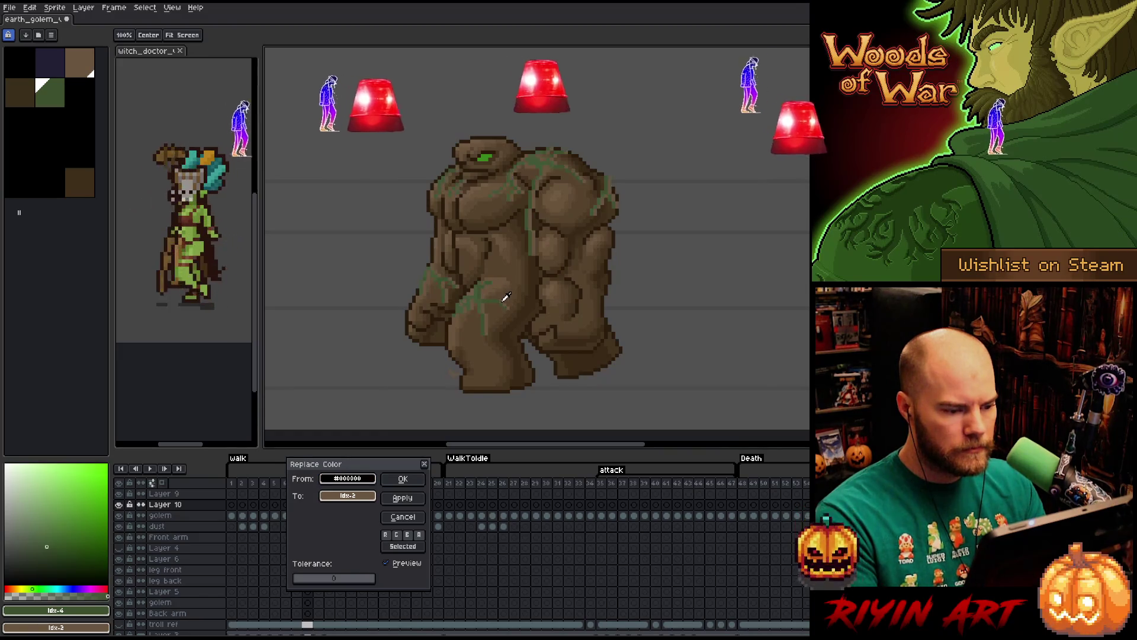
left_click(347, 496)
left_click(522, 318)
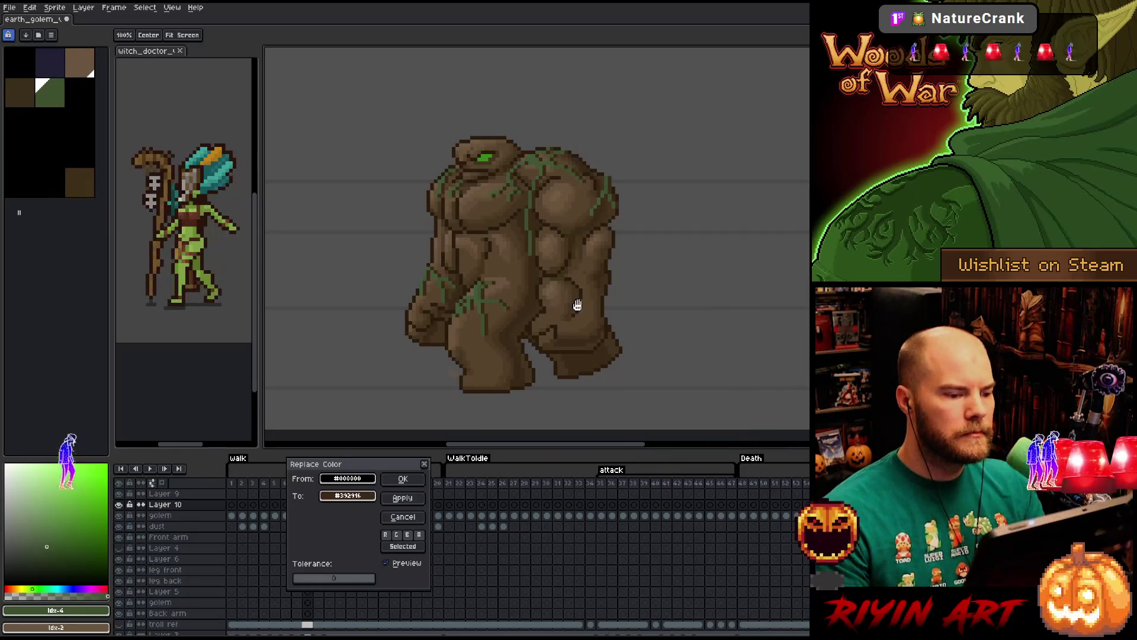
left_click(403, 478)
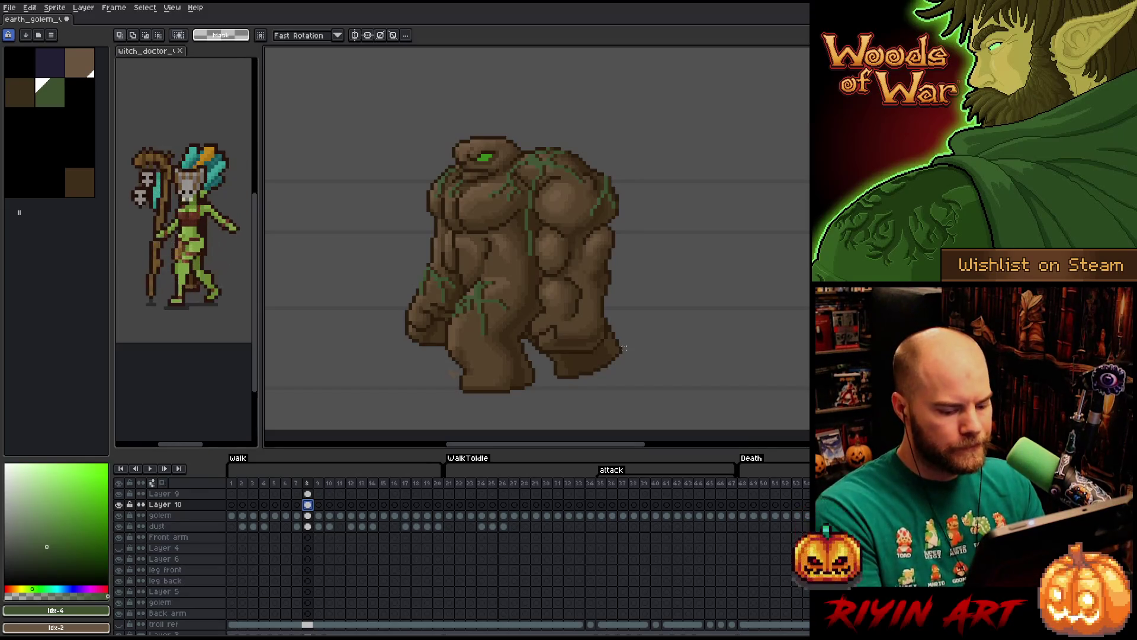
Replace dark brown #392916 with a sampled golem tone, then start animation playback.
key("shift+r")
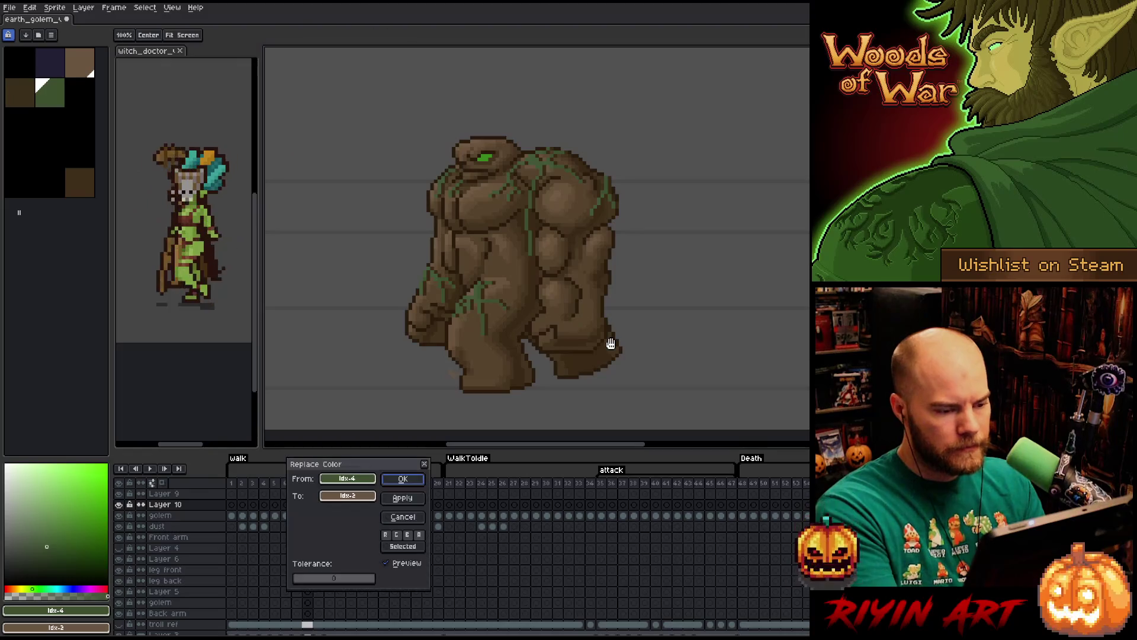
left_click(489, 300)
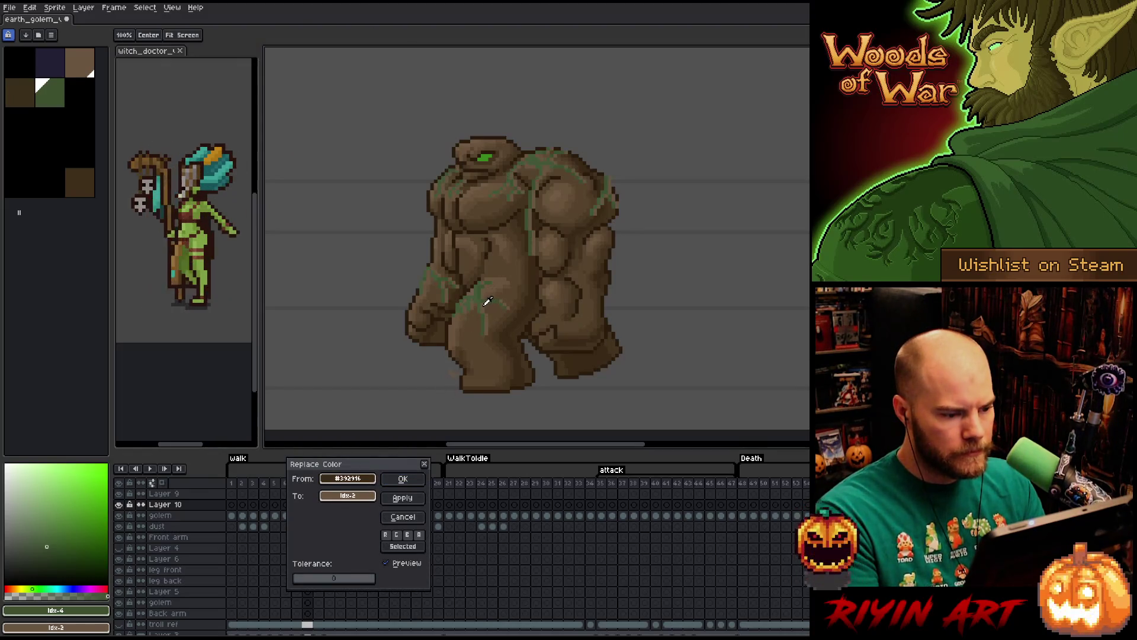
left_click(509, 318)
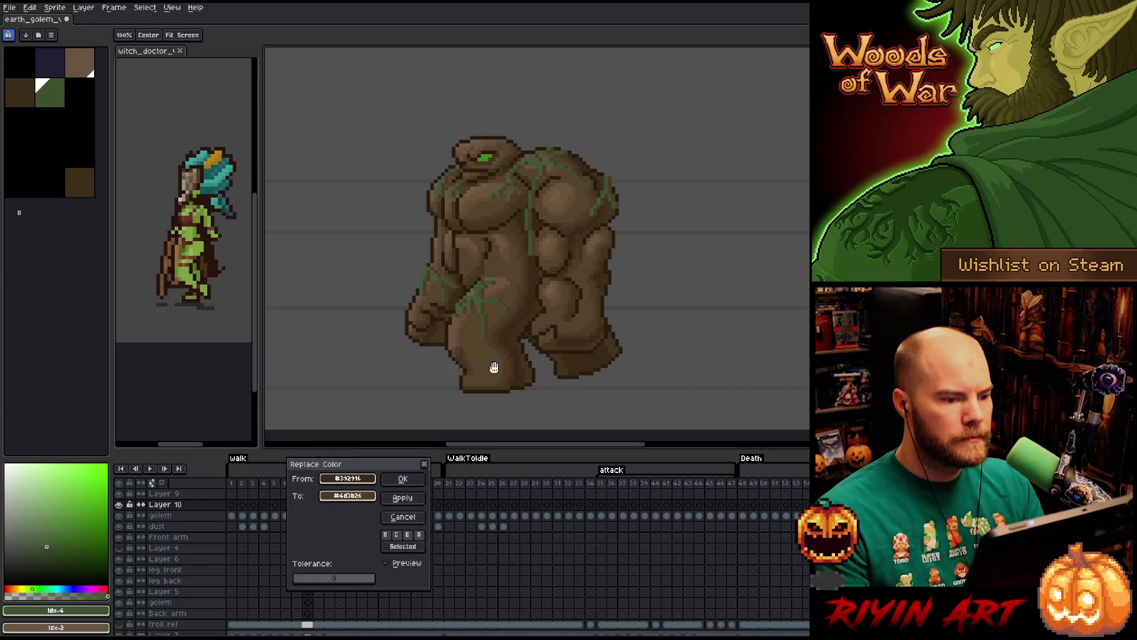
left_click(403, 478)
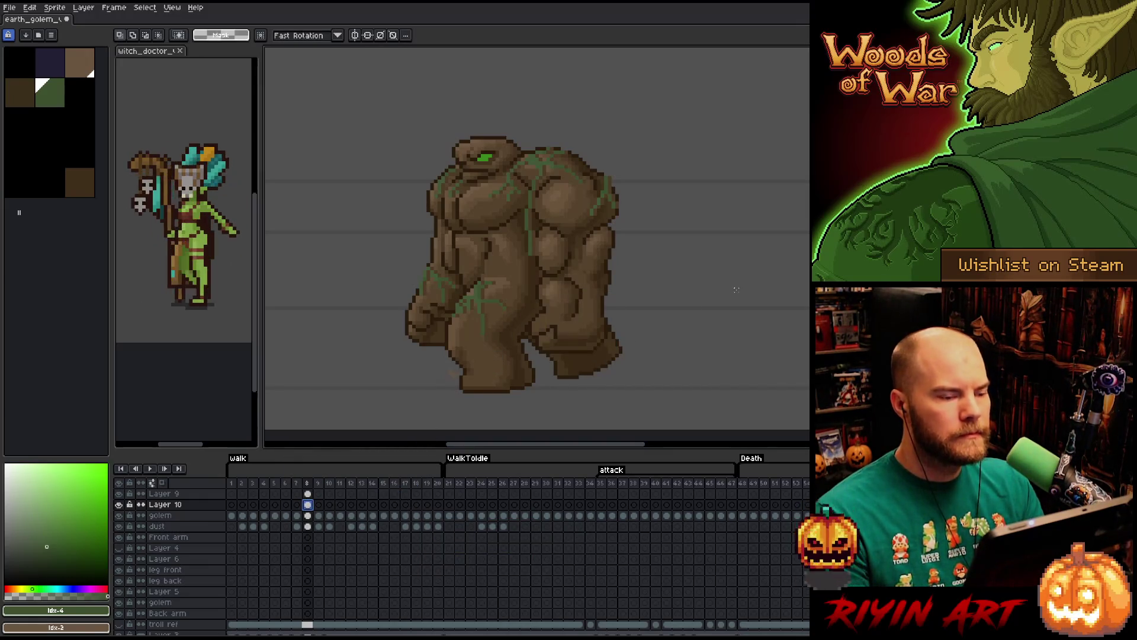
right_click(547, 290)
key("Escape")
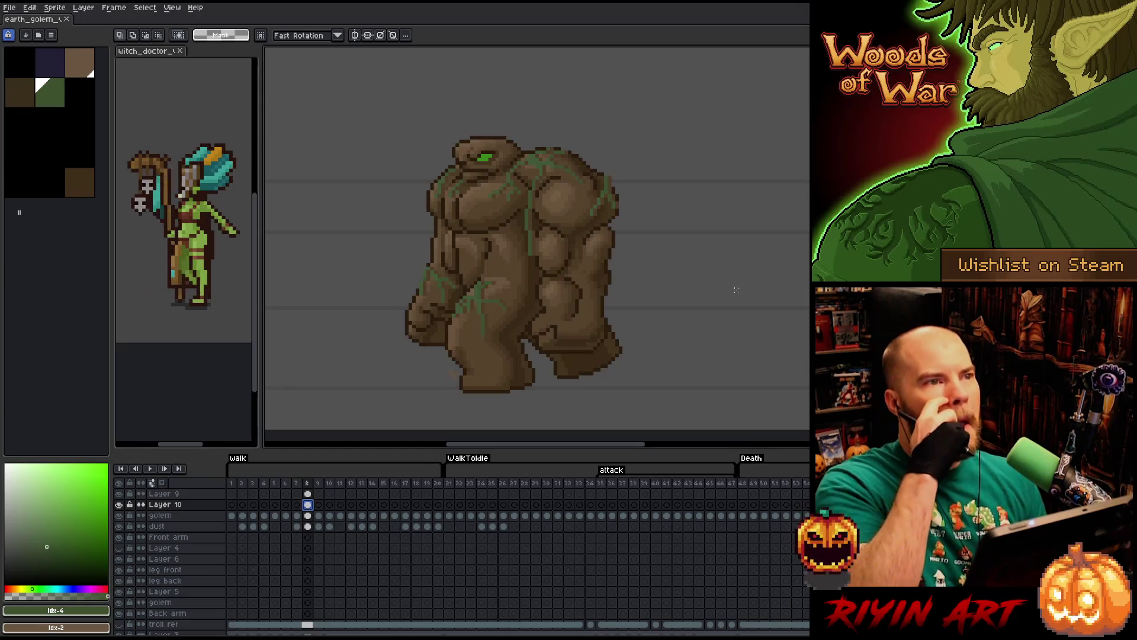
key("Return")
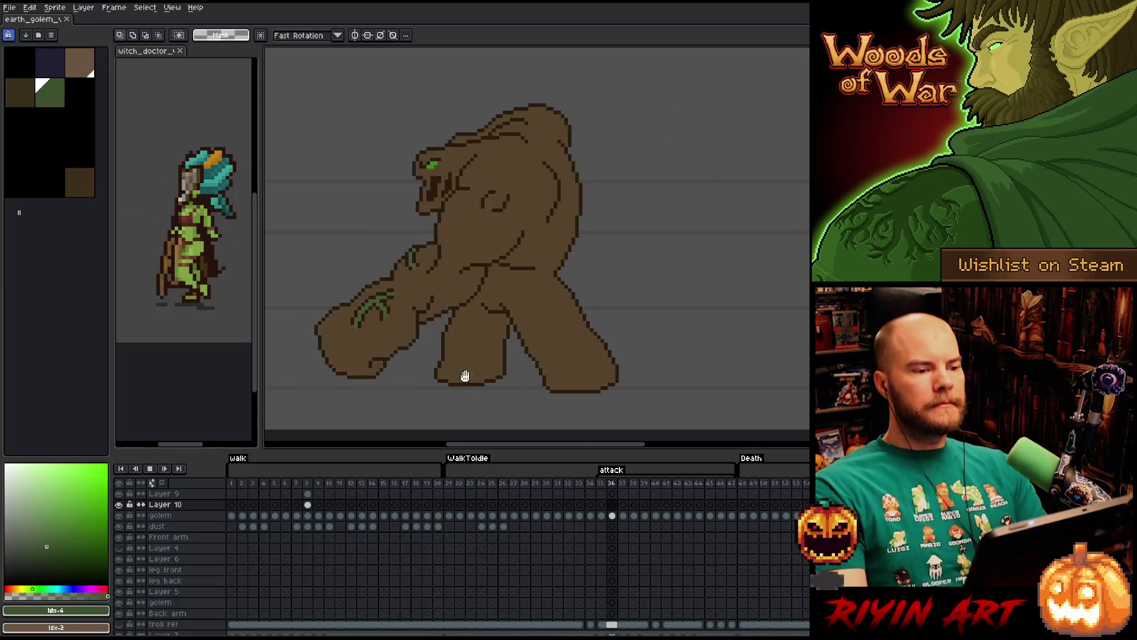
Review playback through the walk frames and jump to the Death animation.
left_click_drag(568, 228, 591, 184)
scroll(599, 204, "down", 1)
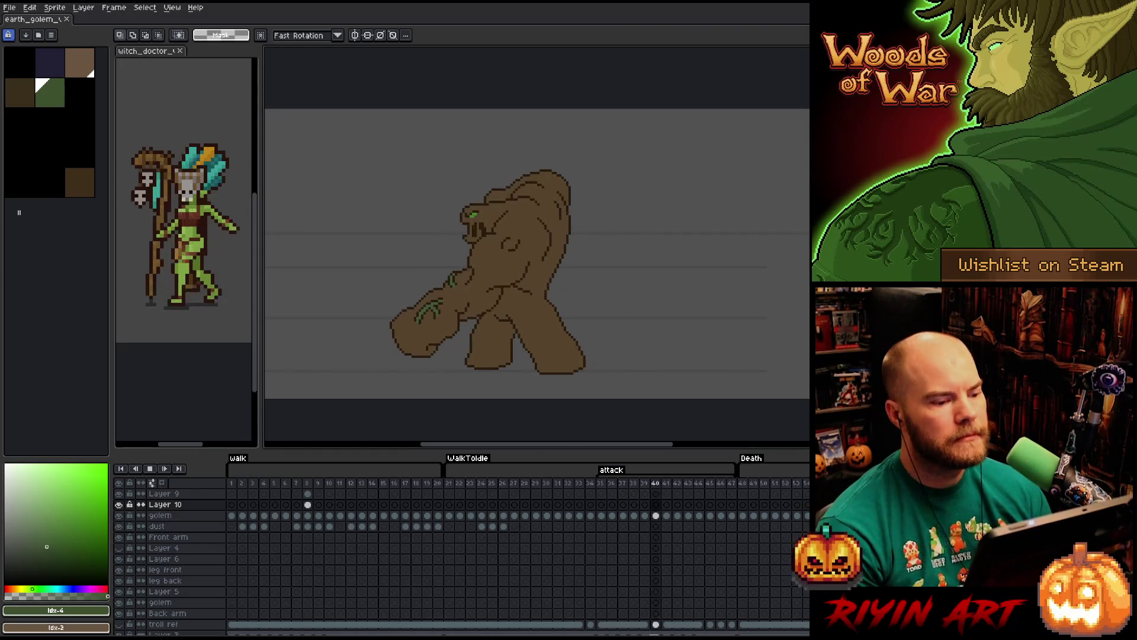
left_click(274, 484)
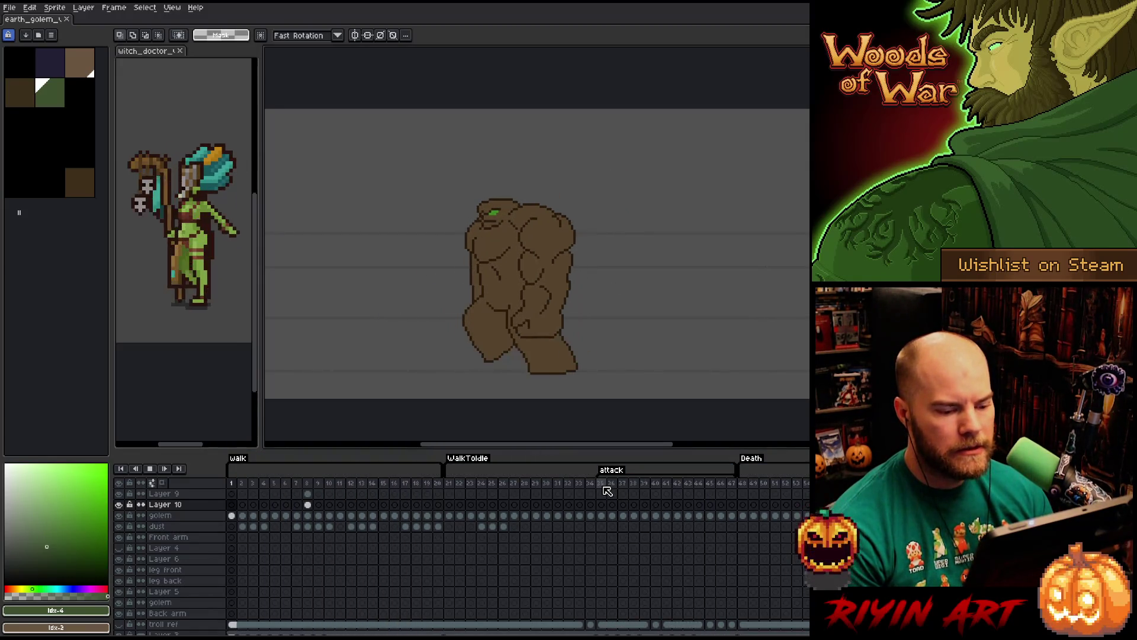
left_click(746, 458)
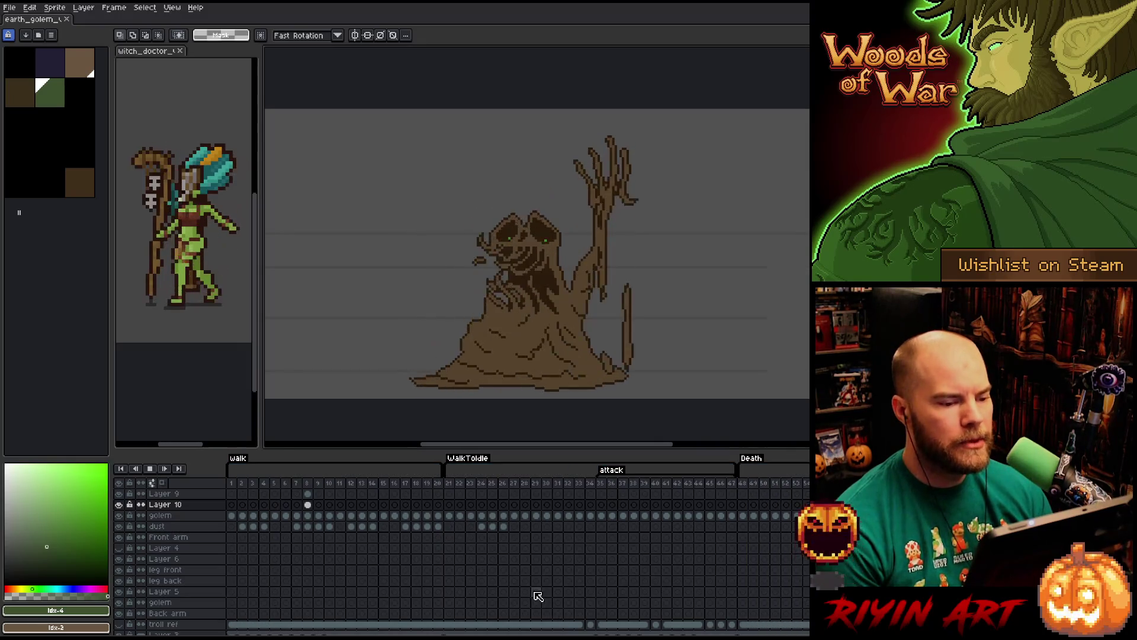